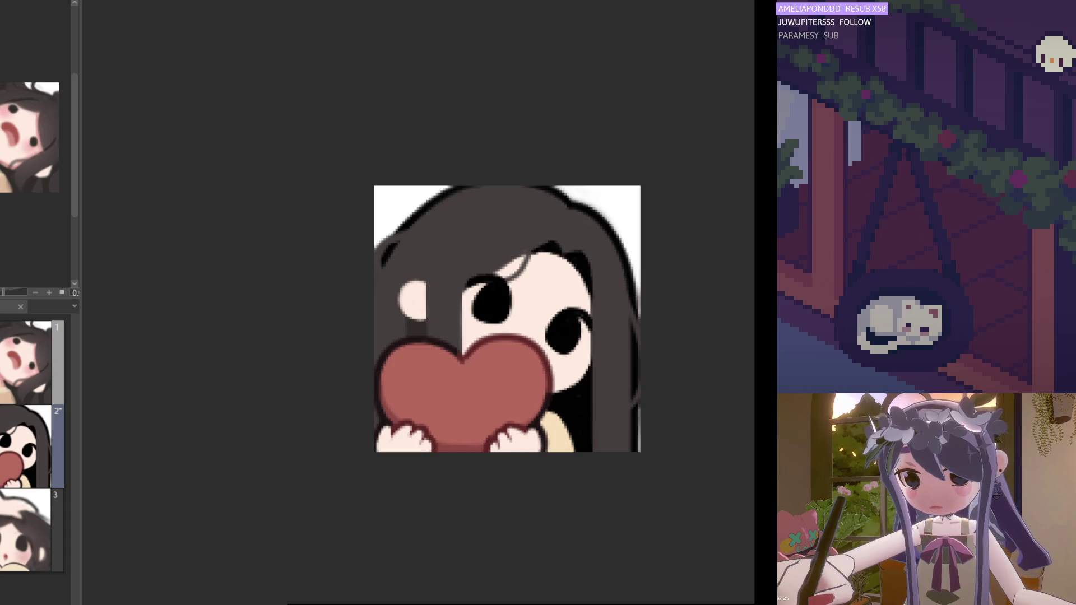
scroll(425, 317, "up", 1)
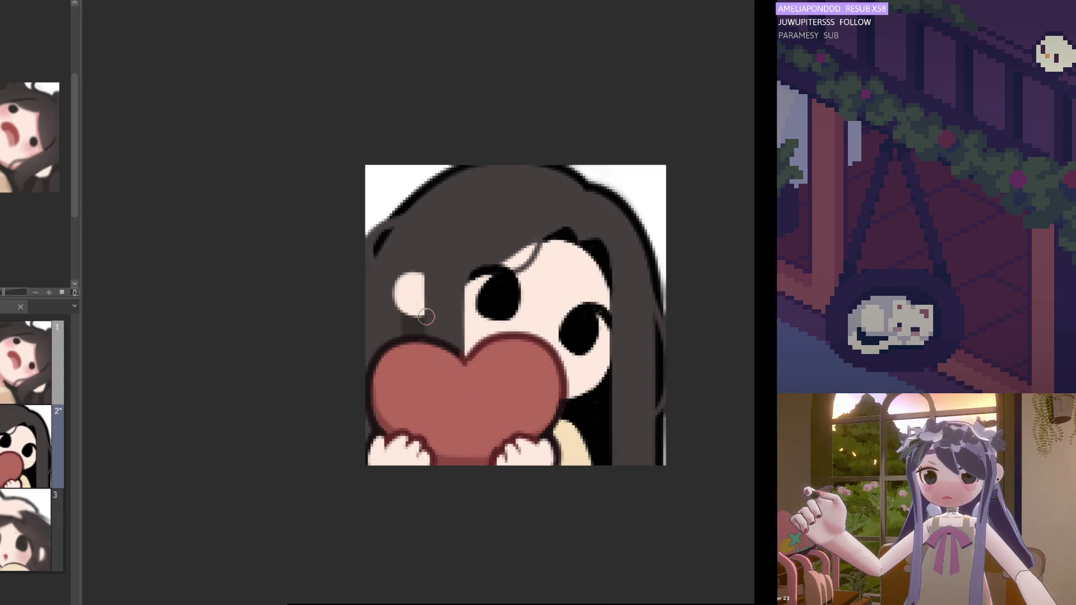
scroll(425, 316, "up", 1)
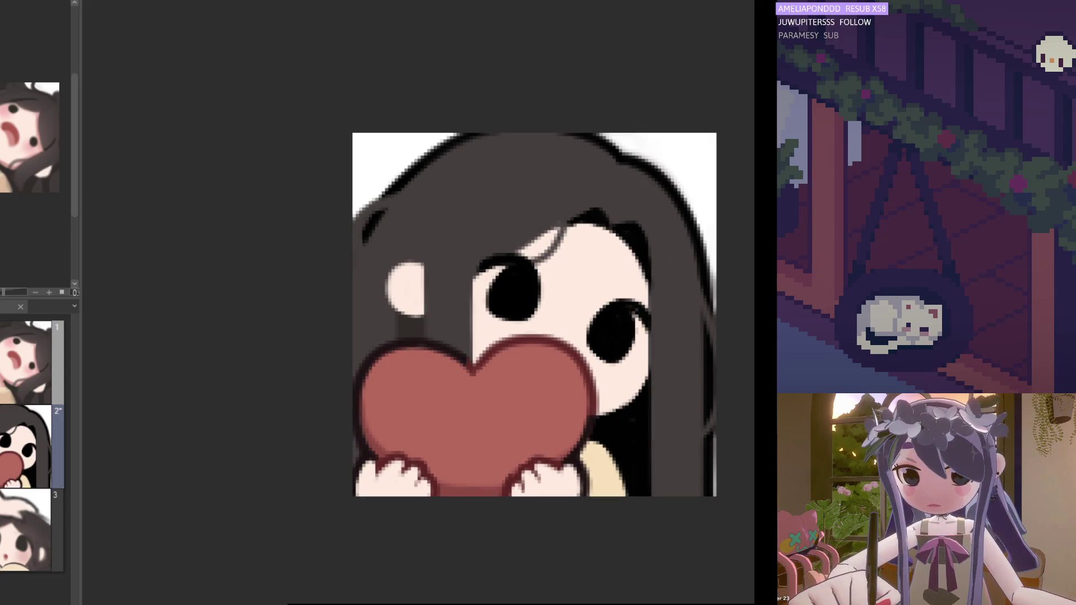
Step: Mirror the canvas and extend the dark upper edge of the girl's eye with a small pen stroke
key("h")
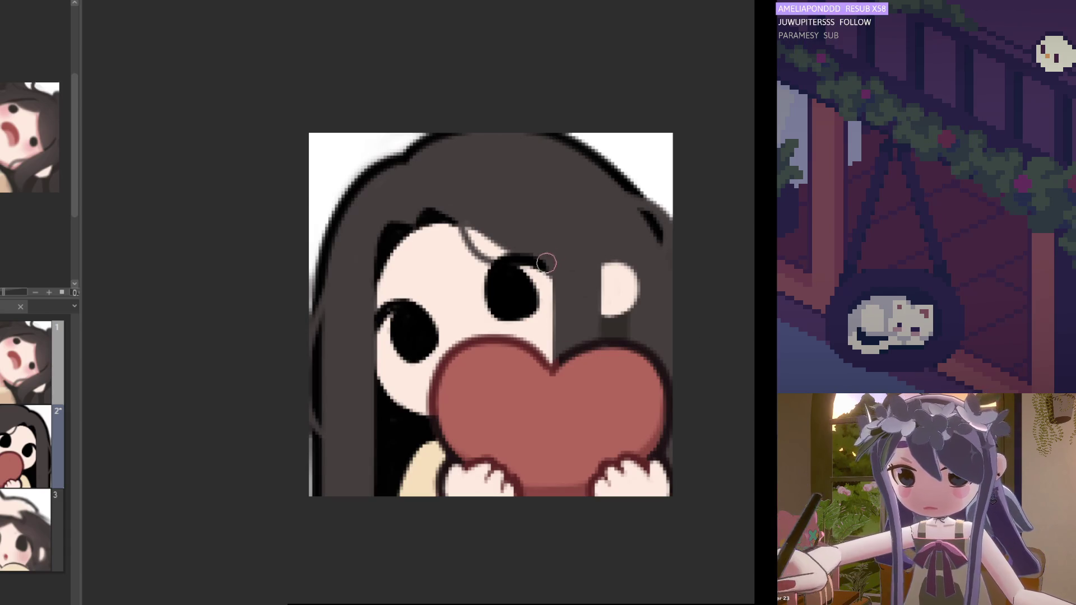
left_click_drag(531, 272, 542, 271)
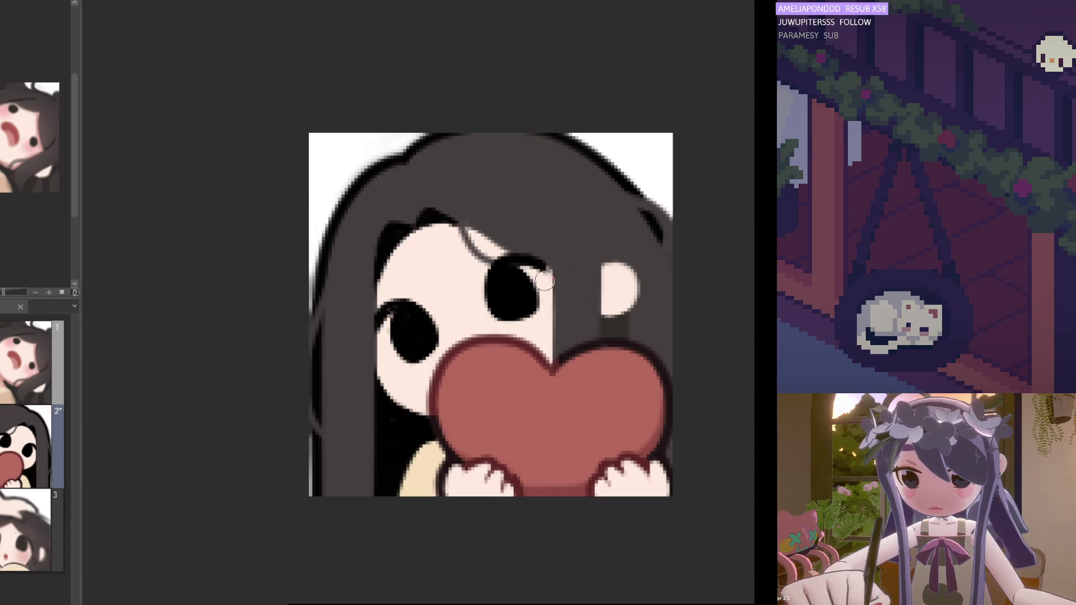
scroll(560, 257, "down", 1)
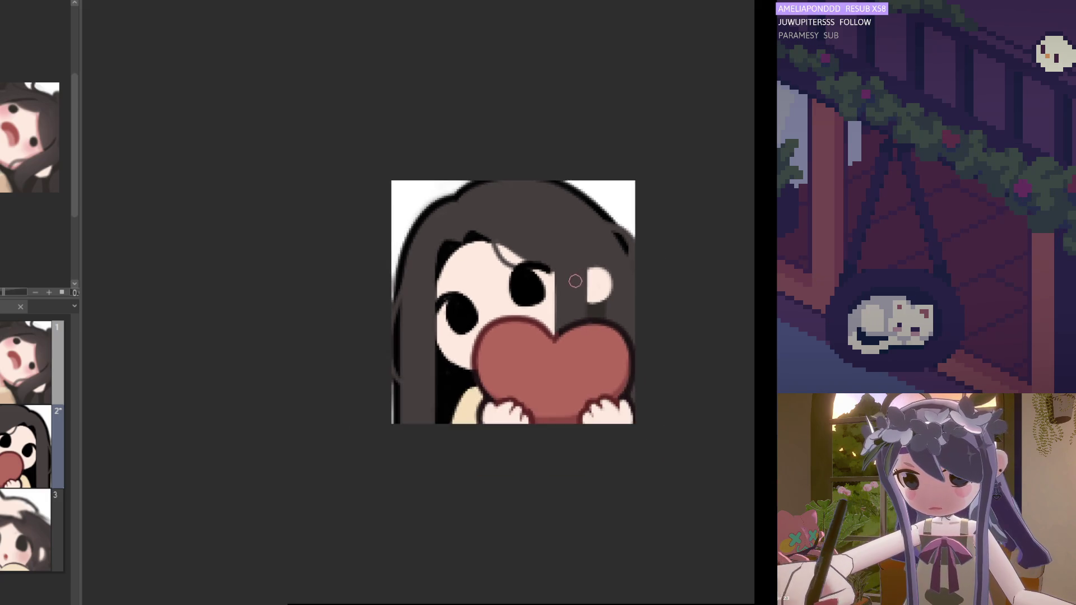
scroll(426, 380, "up", 1)
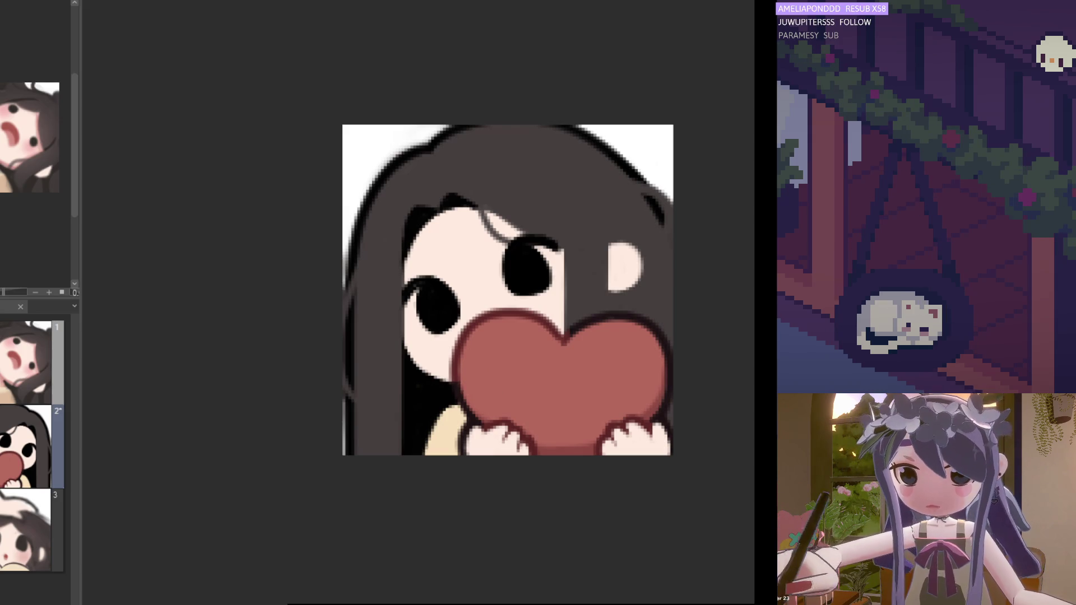
scroll(418, 374, "up", 1)
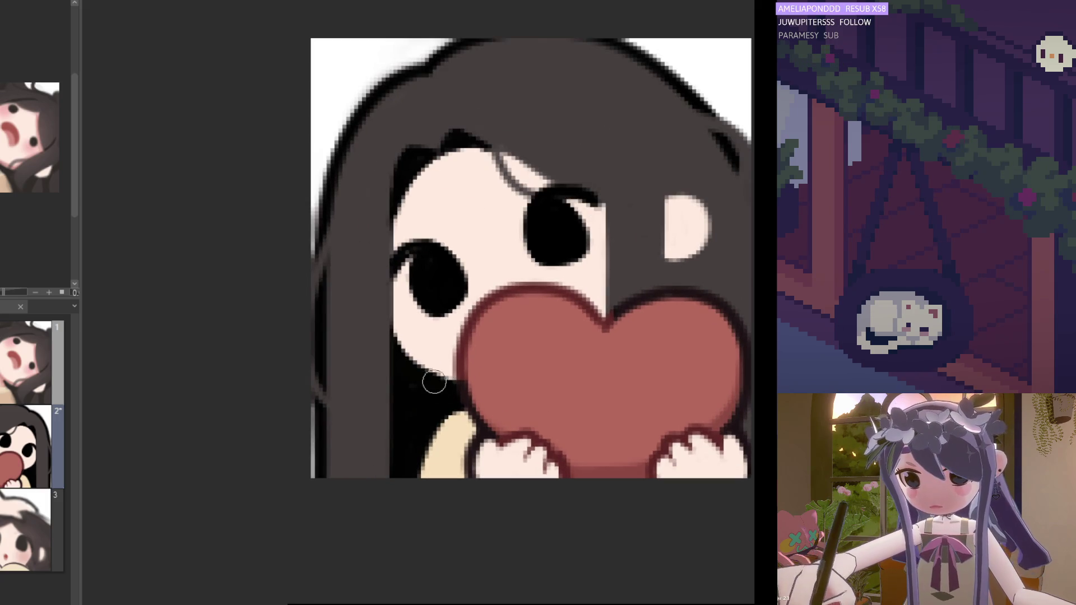
scroll(446, 383, "down", 3)
scroll(590, 405, "up", 2)
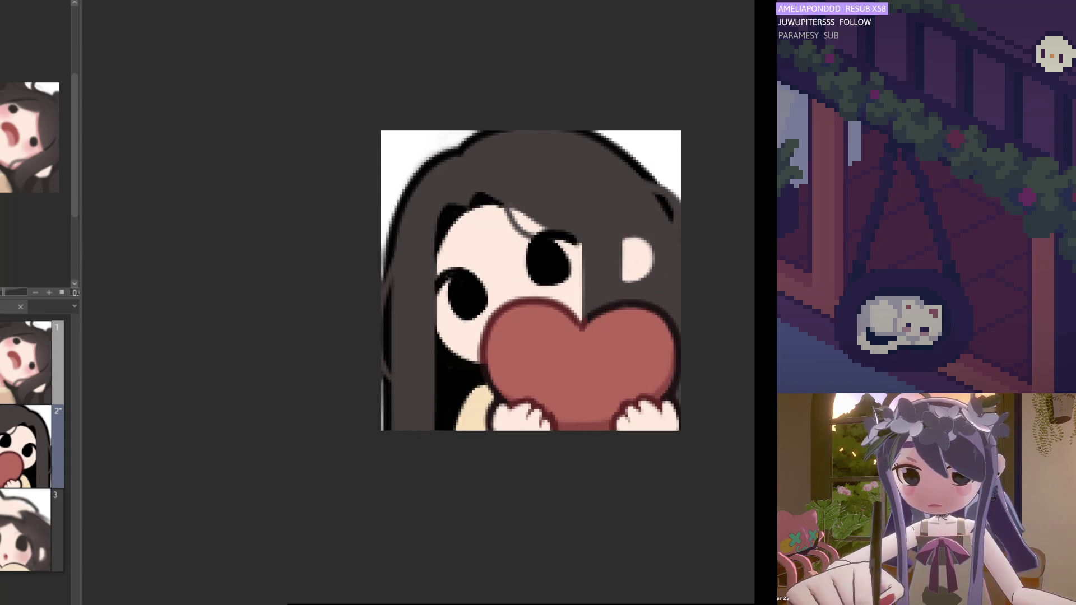
scroll(435, 347, "up", 1)
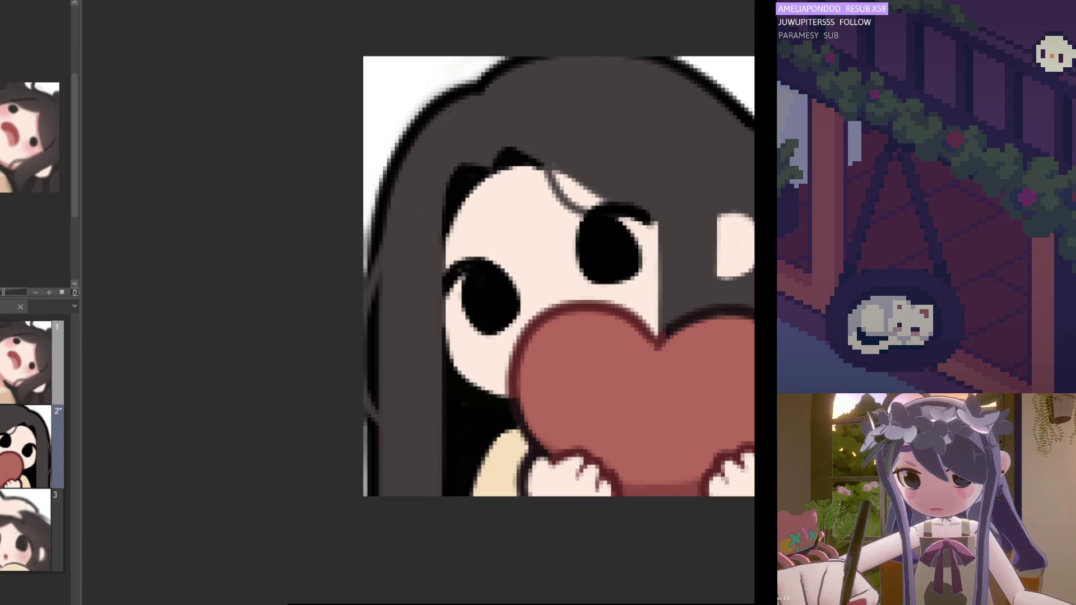
scroll(538, 277, "down", 2)
scroll(538, 277, "down", 2)
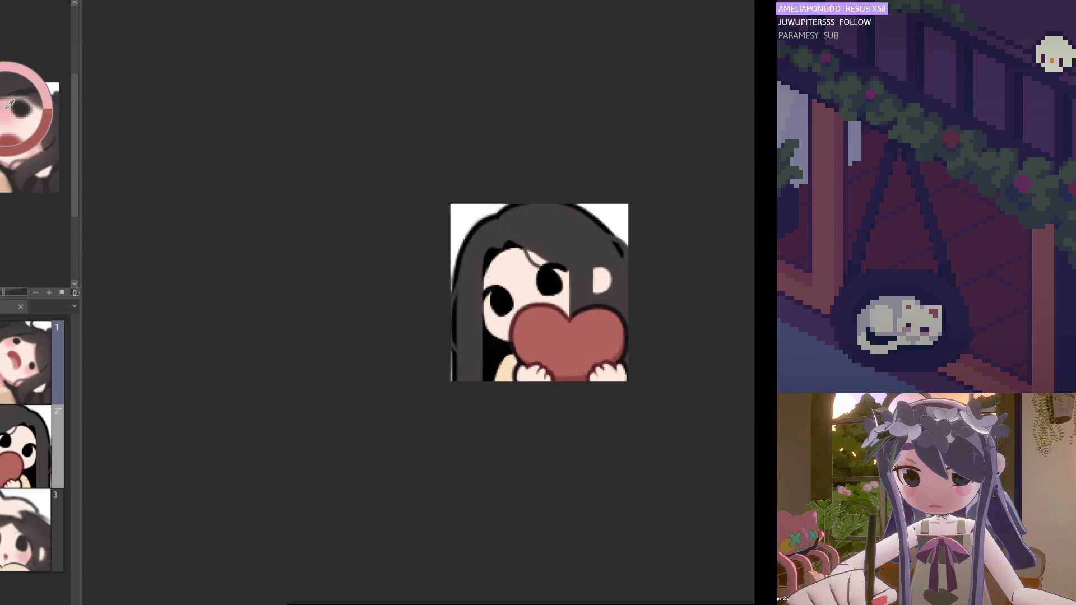
scroll(538, 294, "up", 3)
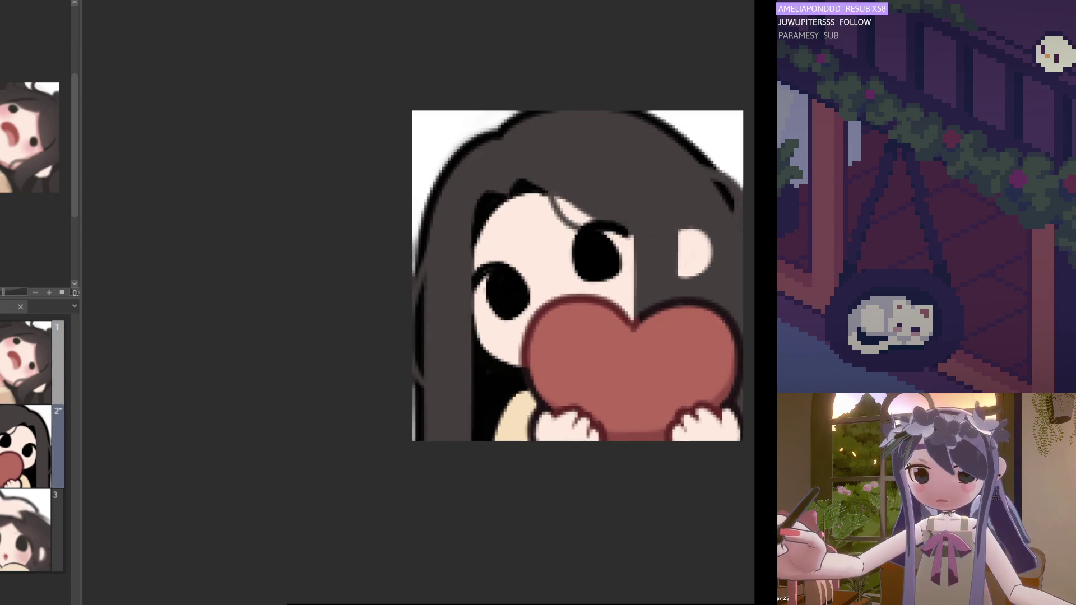
Step: Dab soft pink airbrush blush onto the girl's cheek beside the heart, redoing the dab once
left_click(501, 338)
key("ctrl+z")
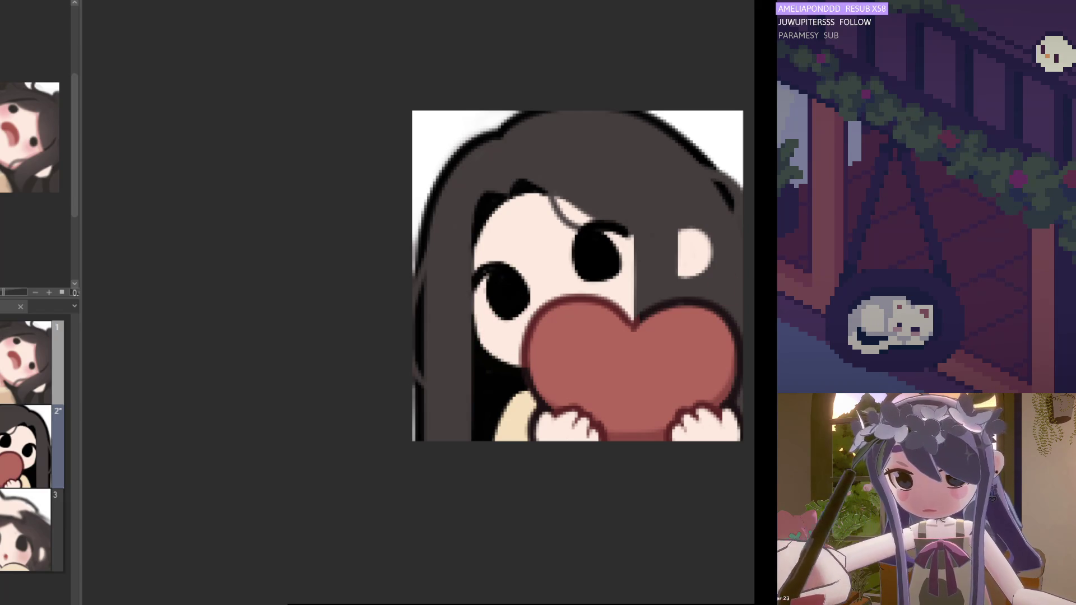
left_click(509, 324)
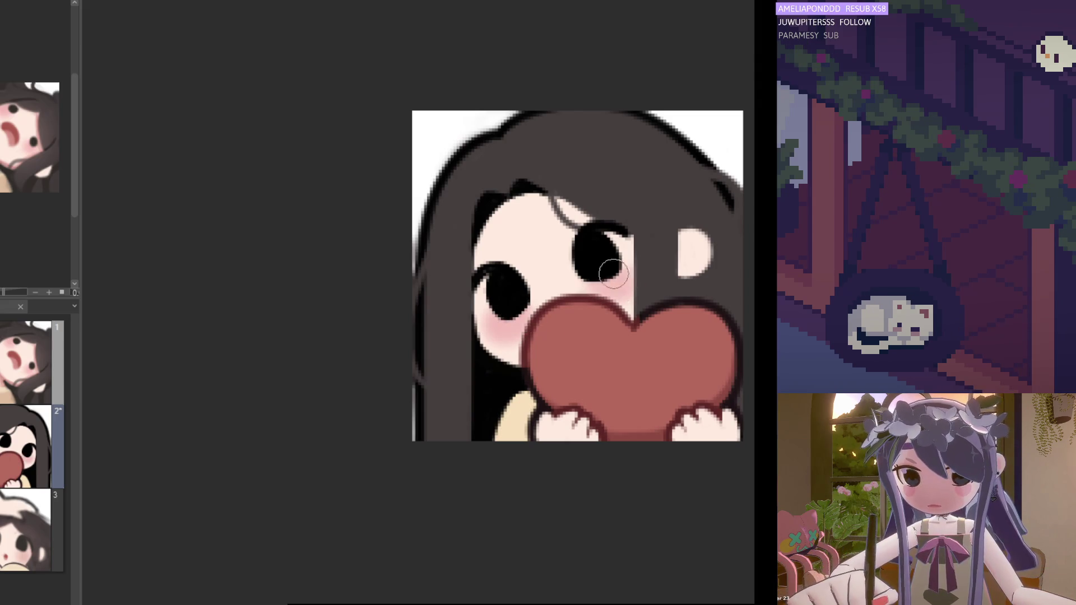
scroll(603, 255, "down", 2)
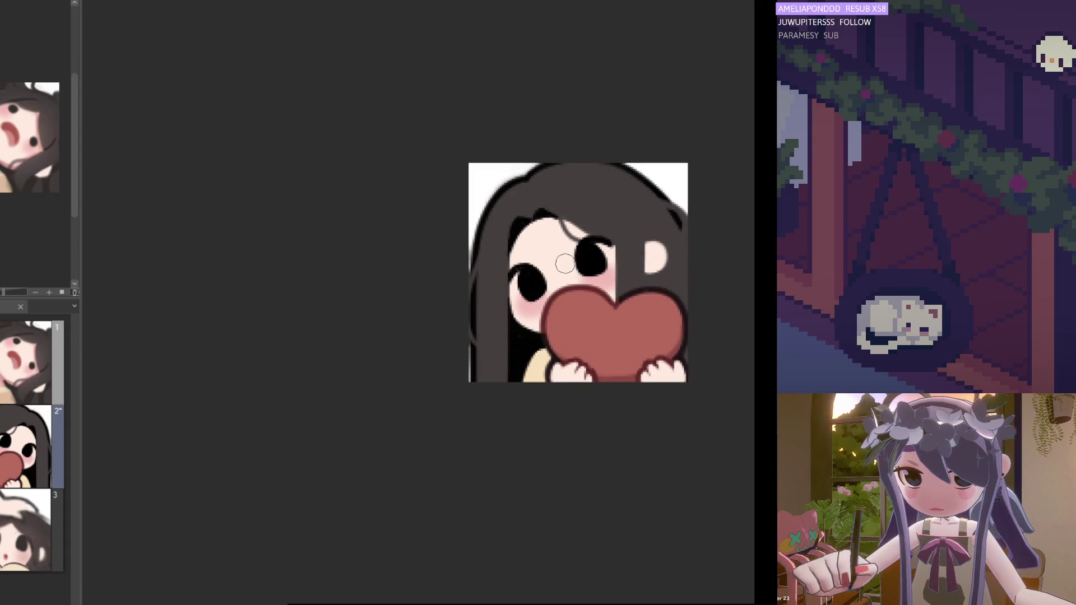
scroll(588, 269, "down", 1)
scroll(589, 270, "up", 3)
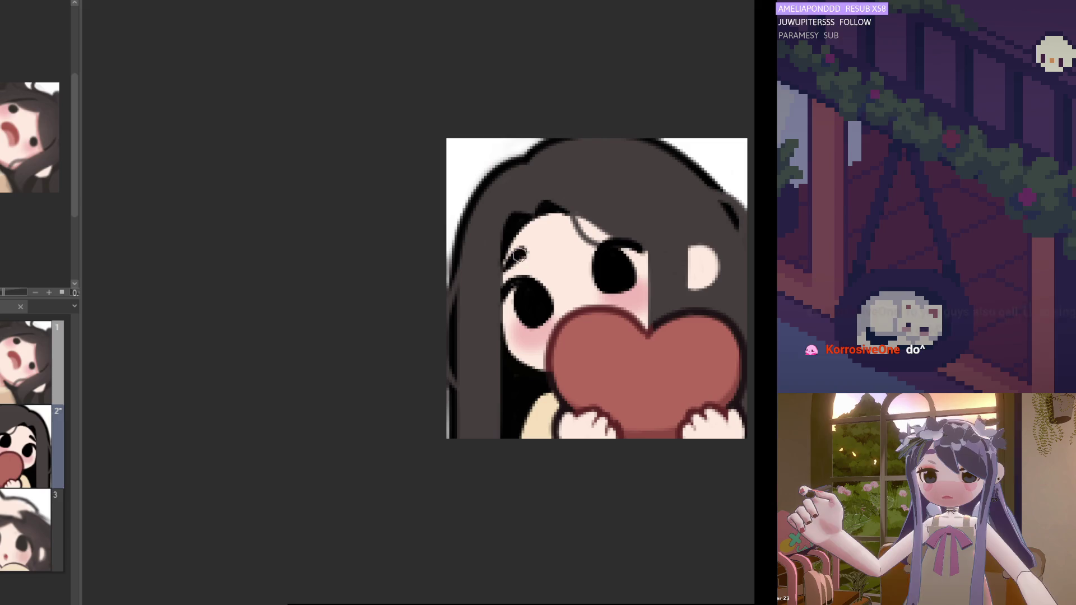
Step: Check the face mirrored, then touch up the line beside the girl's eye with the pen
key("h")
key("h")
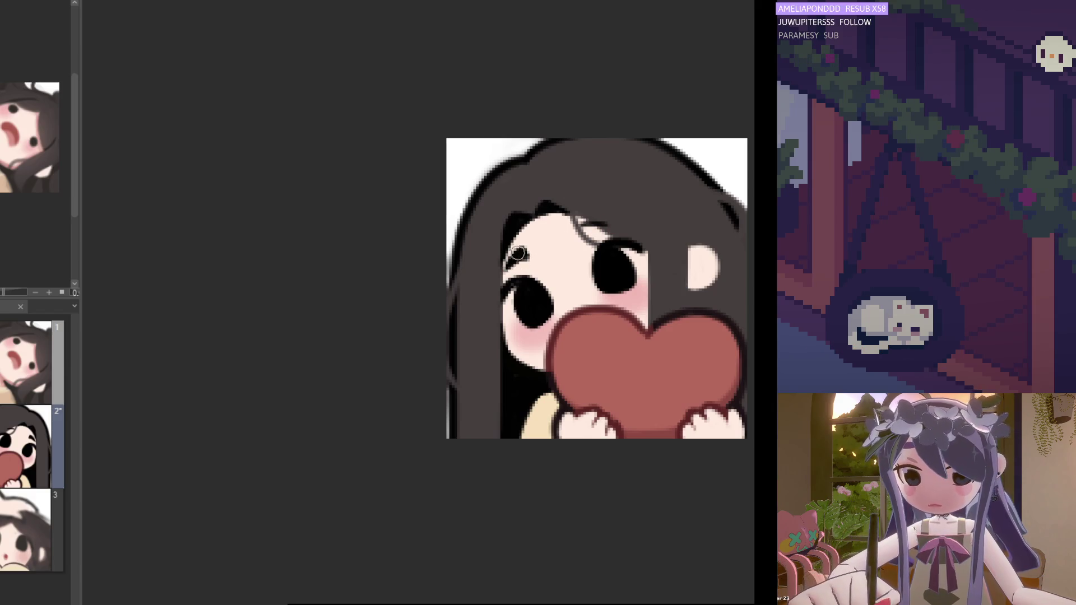
key("h")
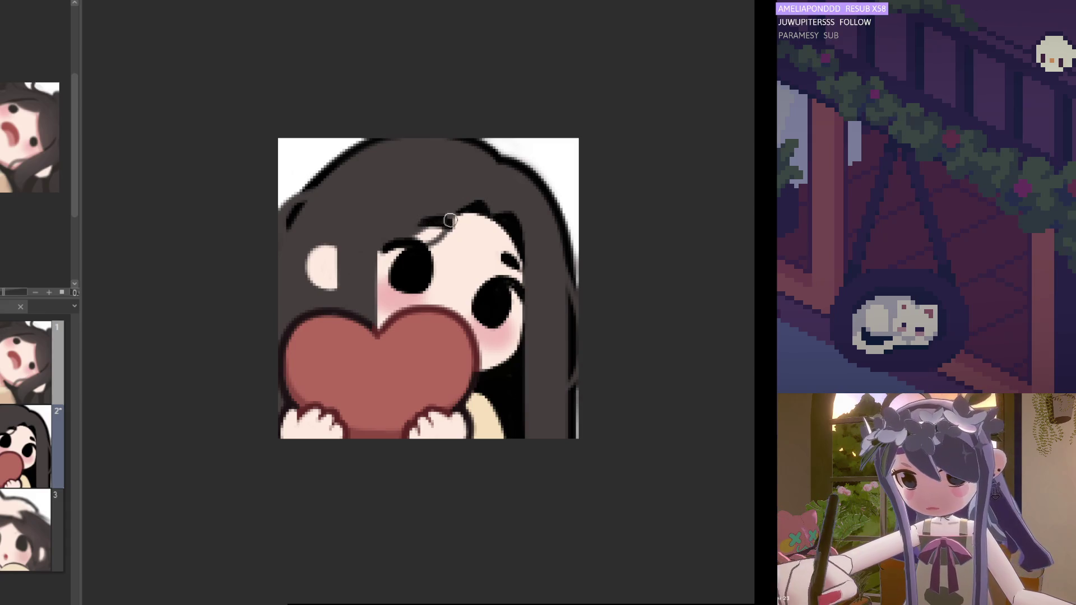
key("h")
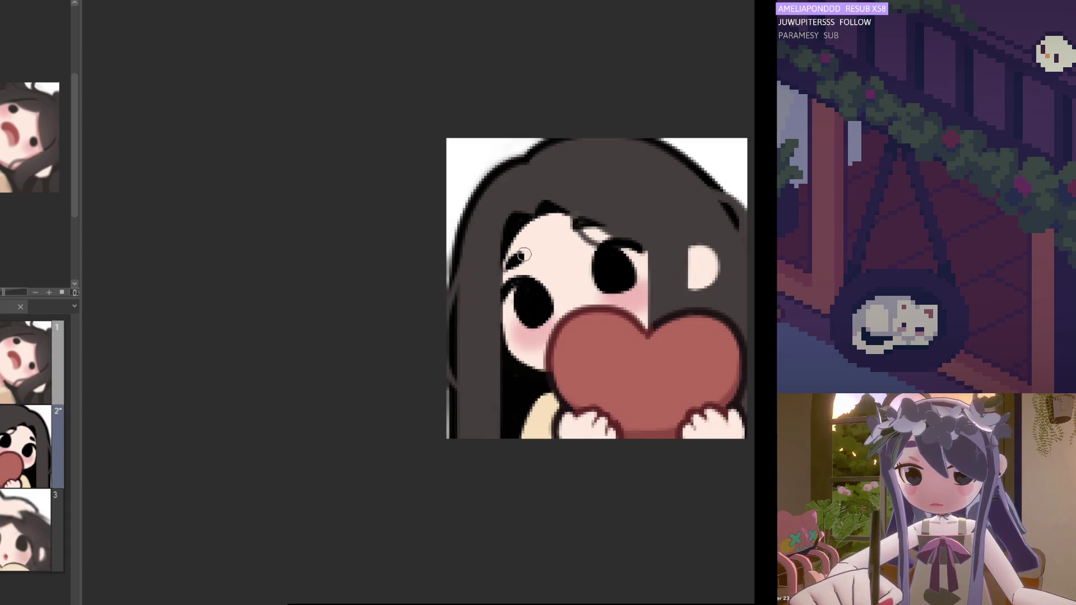
left_click_drag(514, 257, 525, 252)
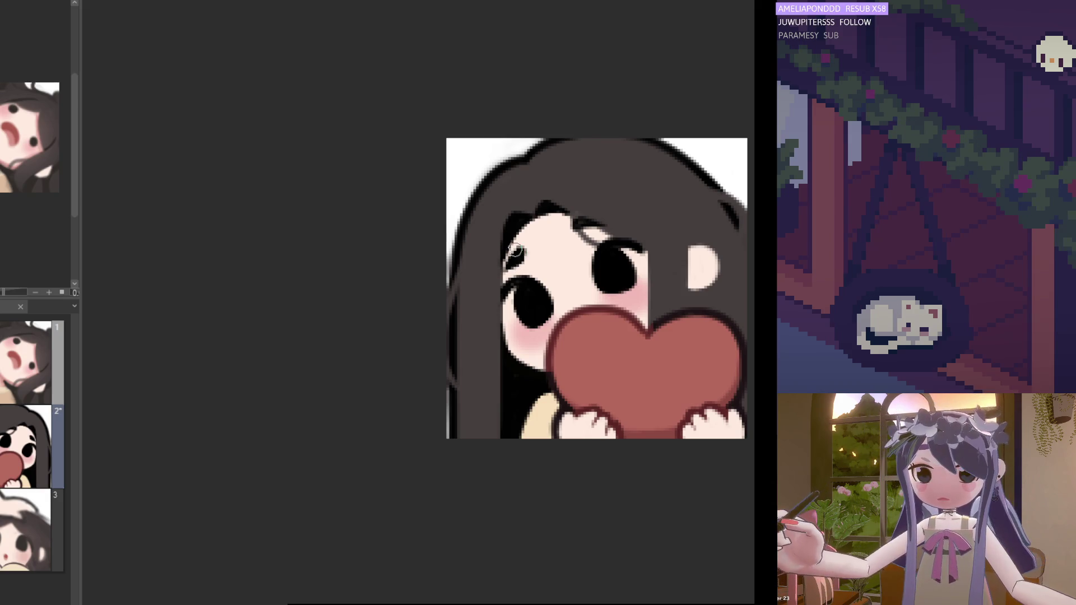
scroll(597, 261, "down", 2)
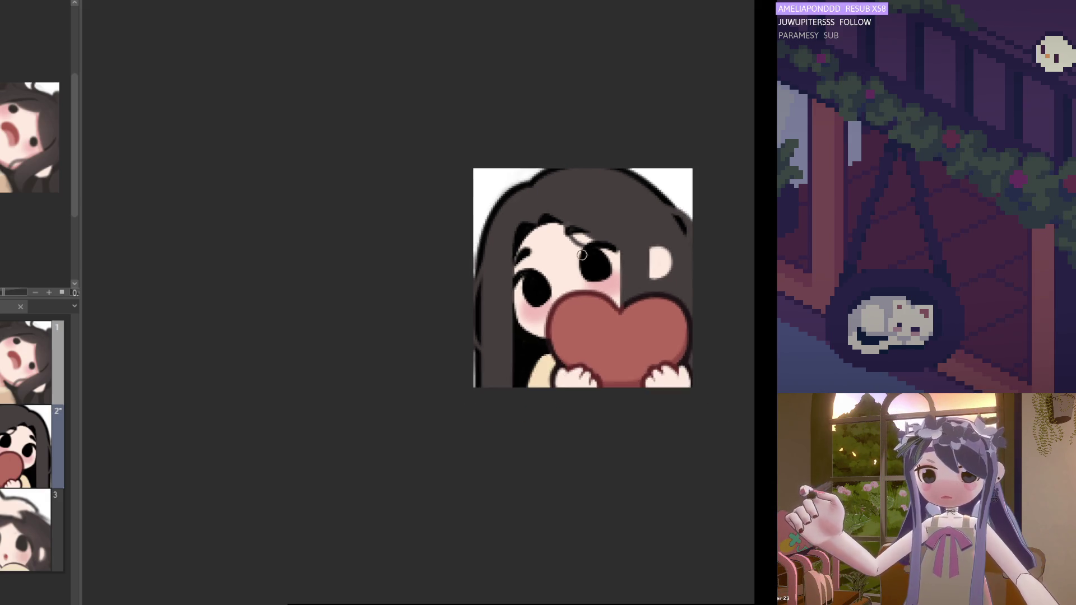
scroll(596, 260, "down", 2)
scroll(597, 261, "down", 1)
scroll(597, 261, "up", 3)
scroll(597, 261, "up", 2)
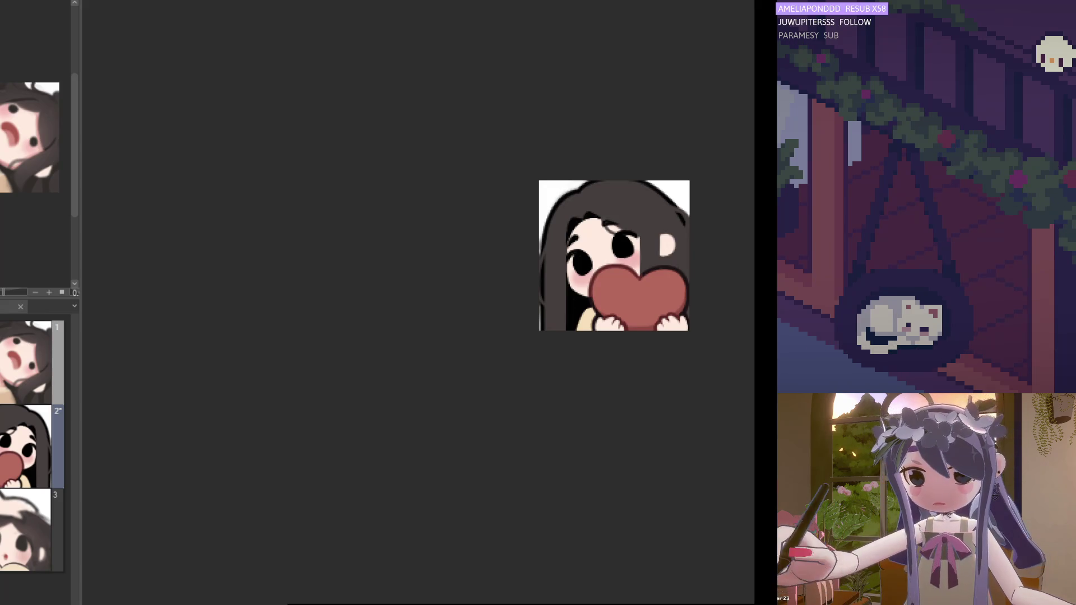
scroll(471, 282, "down", 1)
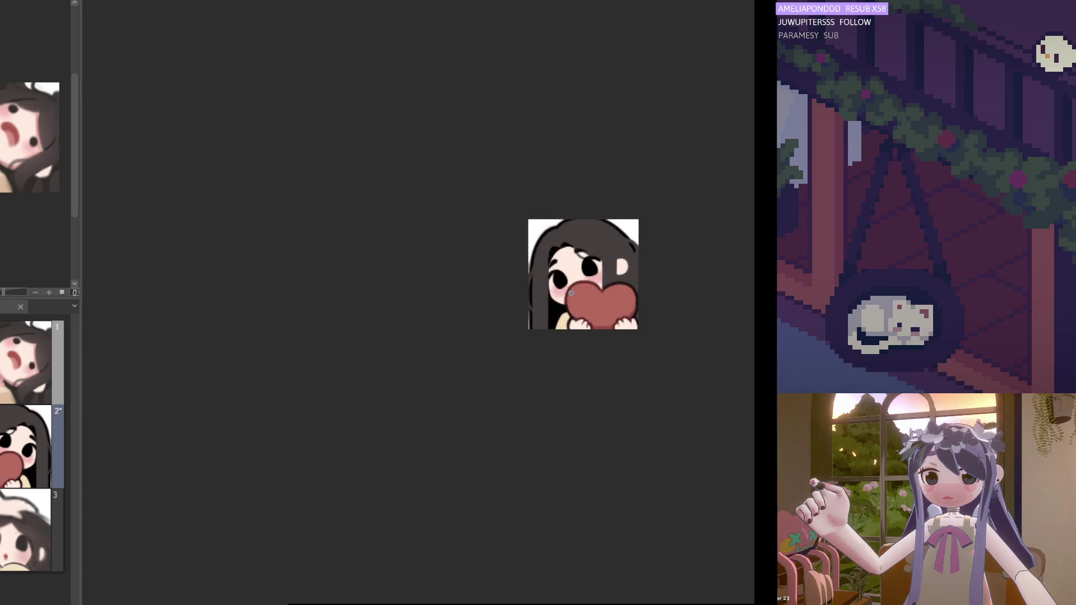
scroll(554, 326, "up", 2)
scroll(554, 326, "up", 3)
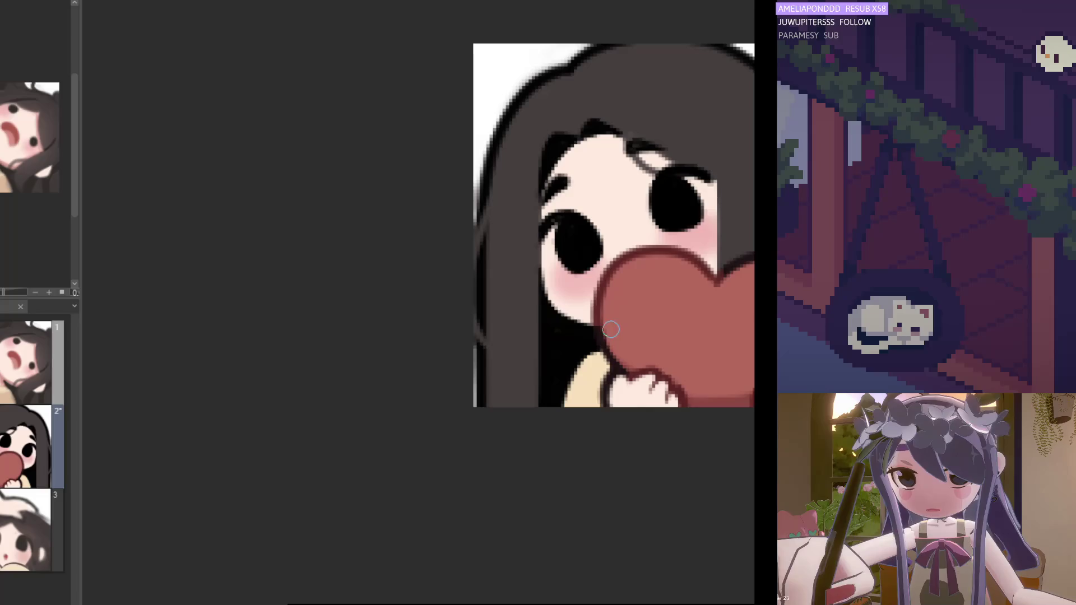
scroll(593, 304, "down", 2)
scroll(572, 320, "down", 2)
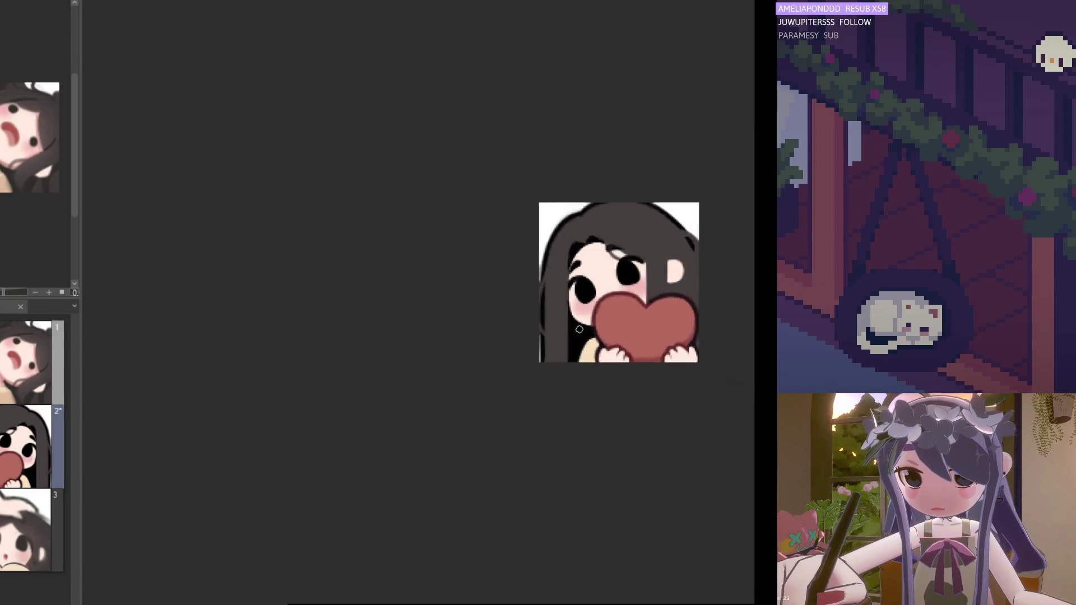
scroll(545, 338, "down", 2)
scroll(441, 321, "up", 2)
scroll(605, 299, "up", 2)
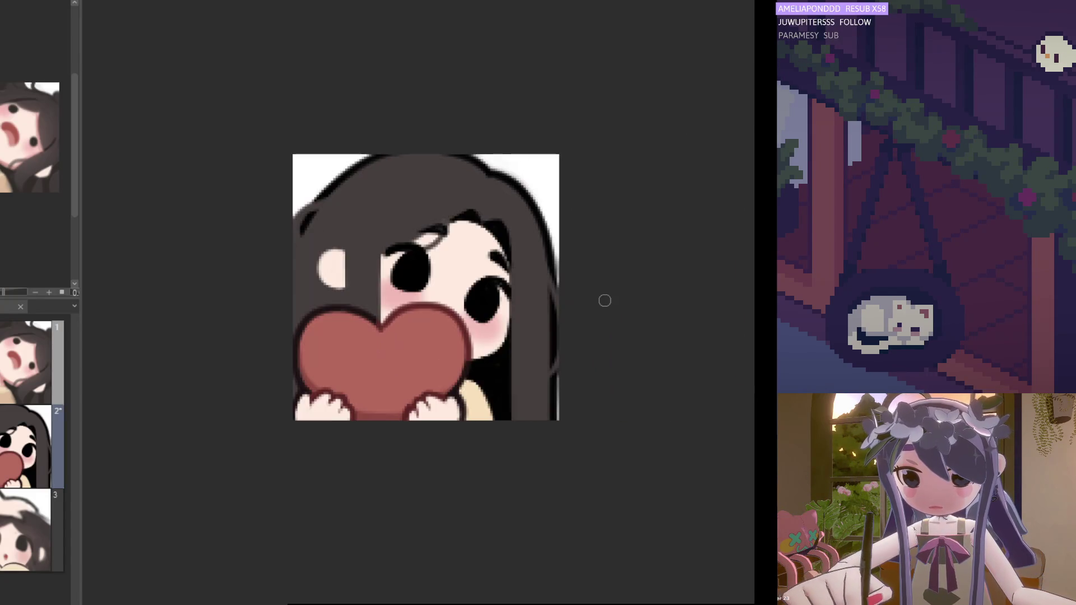
scroll(471, 283, "up", 2)
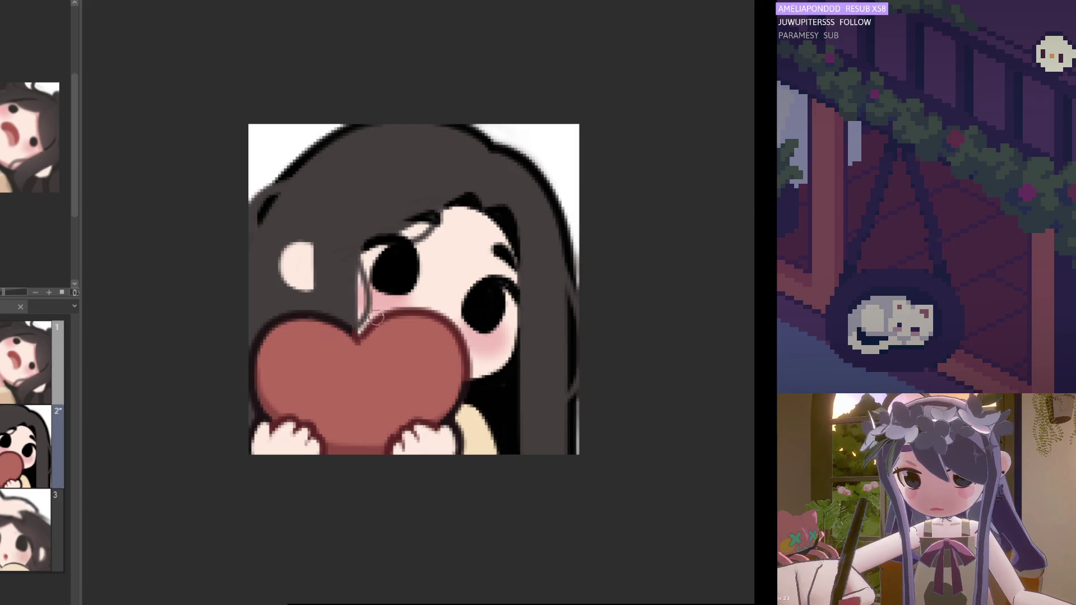
Step: Paint a dark hair stroke beside the eye running down toward the heart, checking it mirrored
key("h")
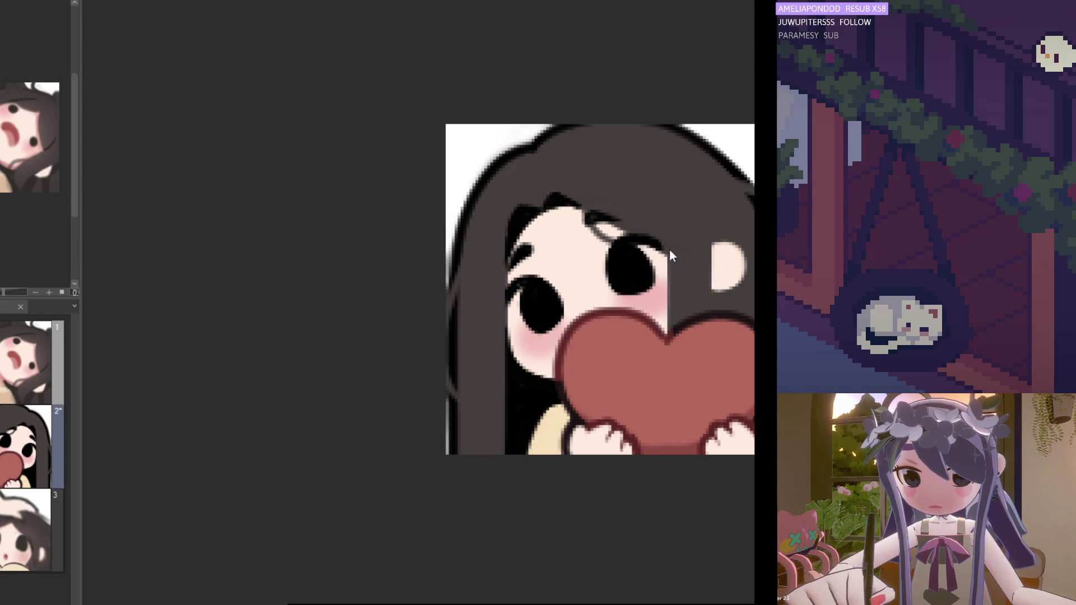
left_click_drag(655, 262, 664, 319)
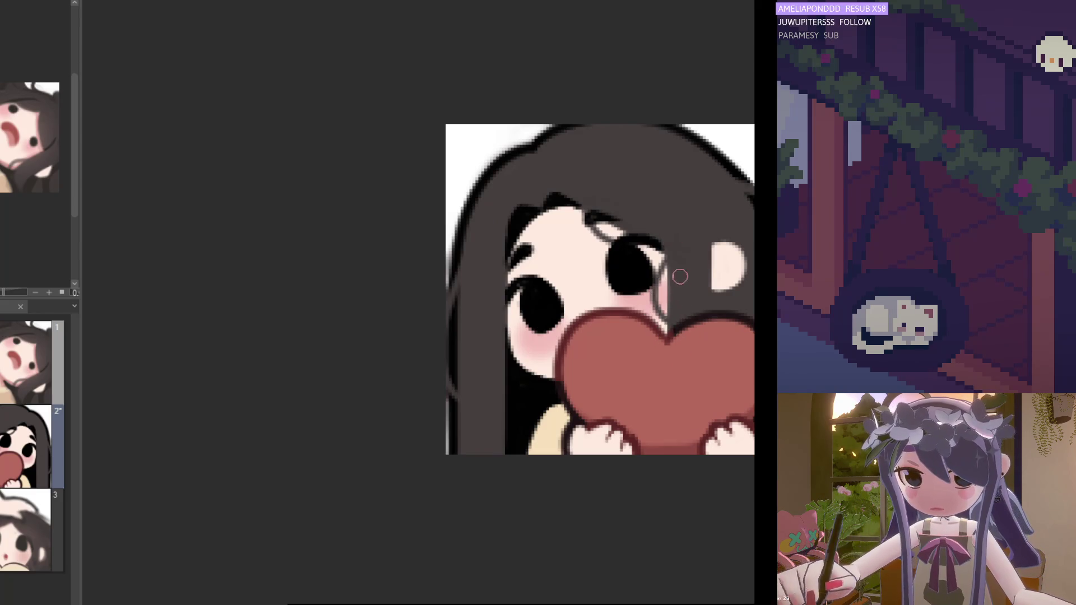
scroll(675, 326, "down", 5)
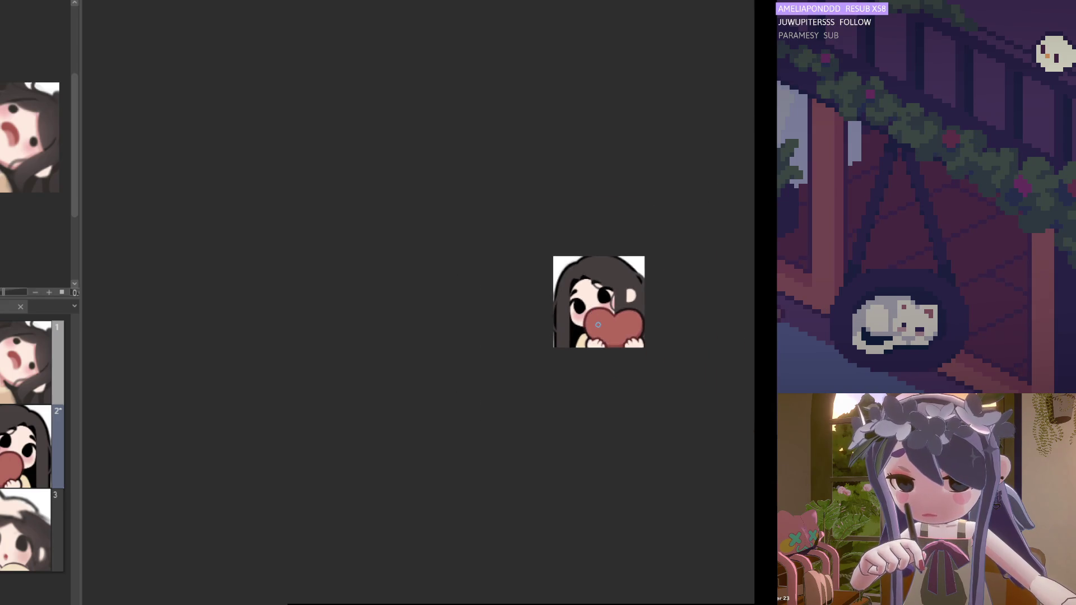
scroll(638, 311, "down", 1)
scroll(600, 297, "up", 3)
scroll(600, 296, "up", 1)
scroll(600, 296, "up", 1)
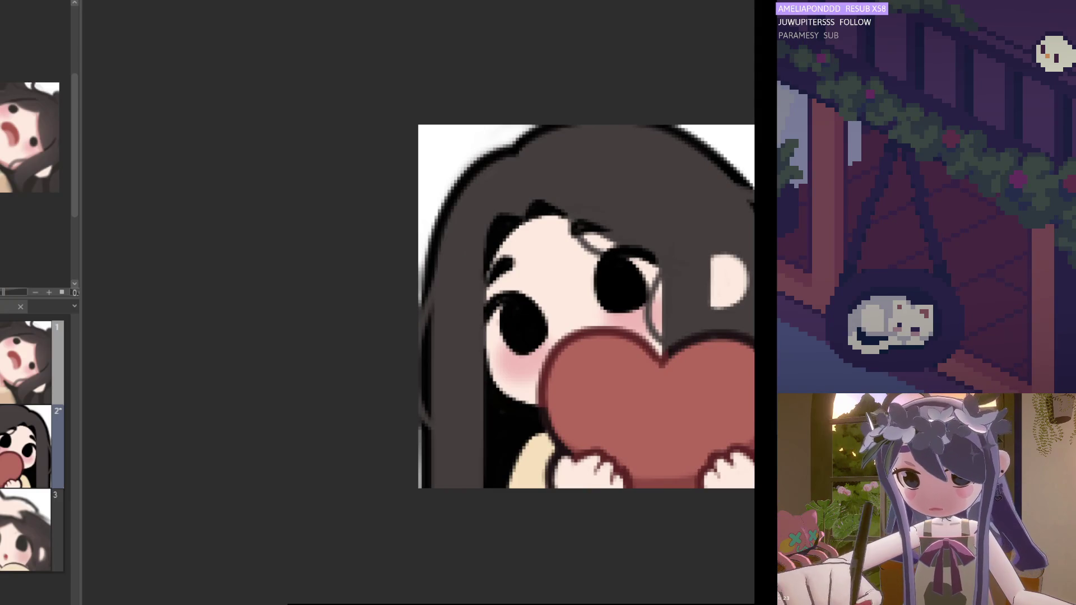
scroll(634, 326, "up", 1)
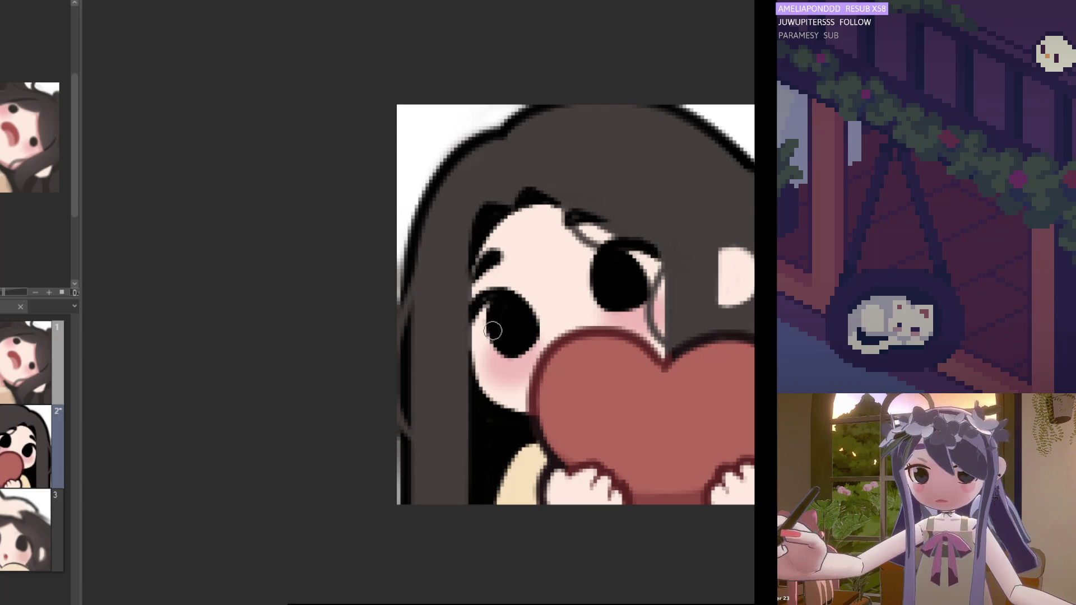
key("h")
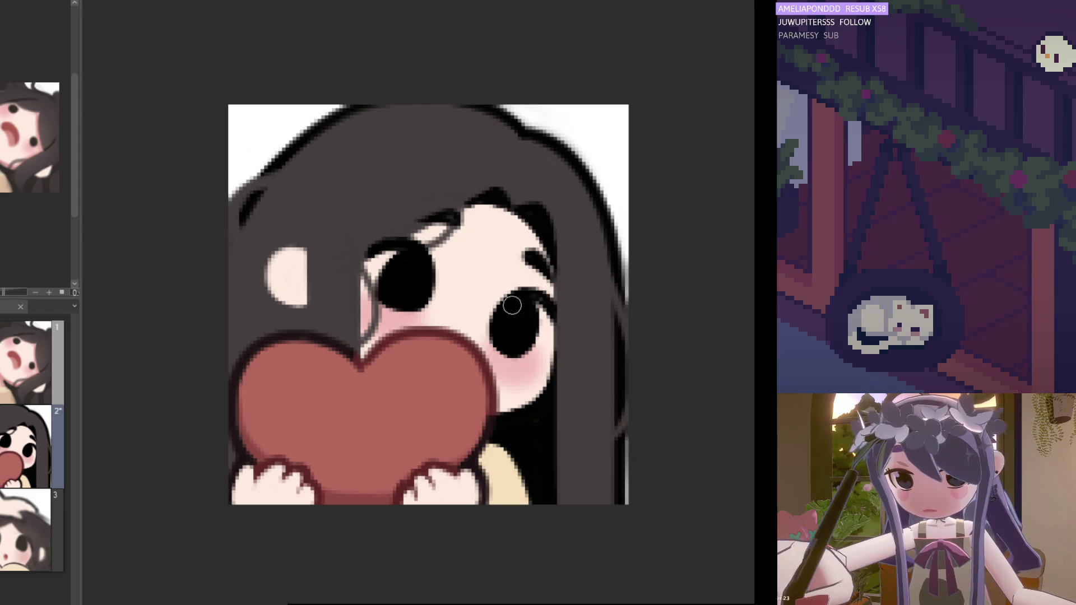
key("h")
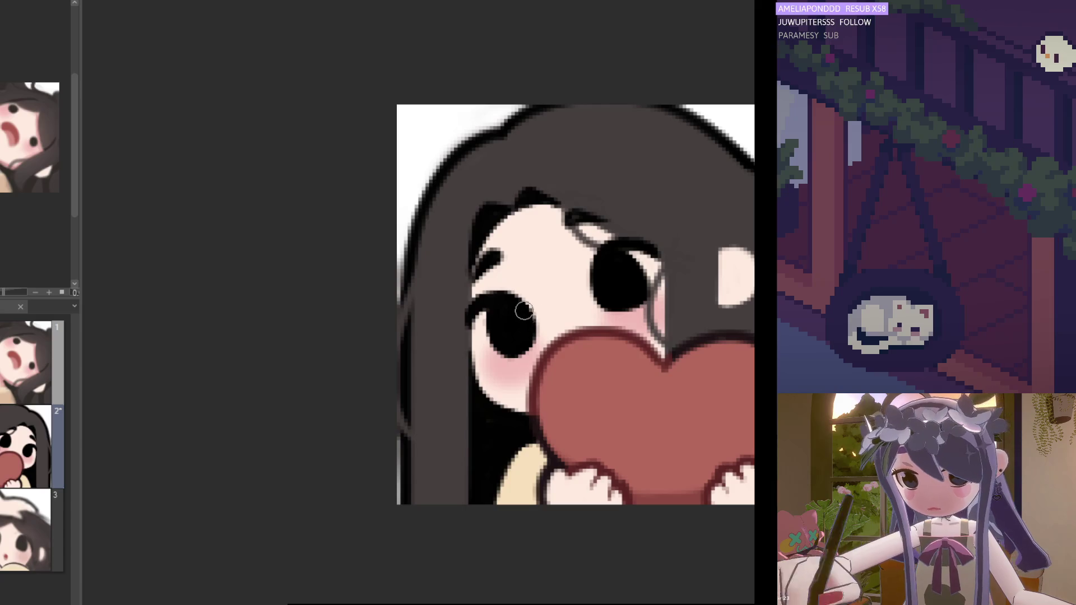
scroll(512, 308, "down", 3)
scroll(592, 356, "down", 3)
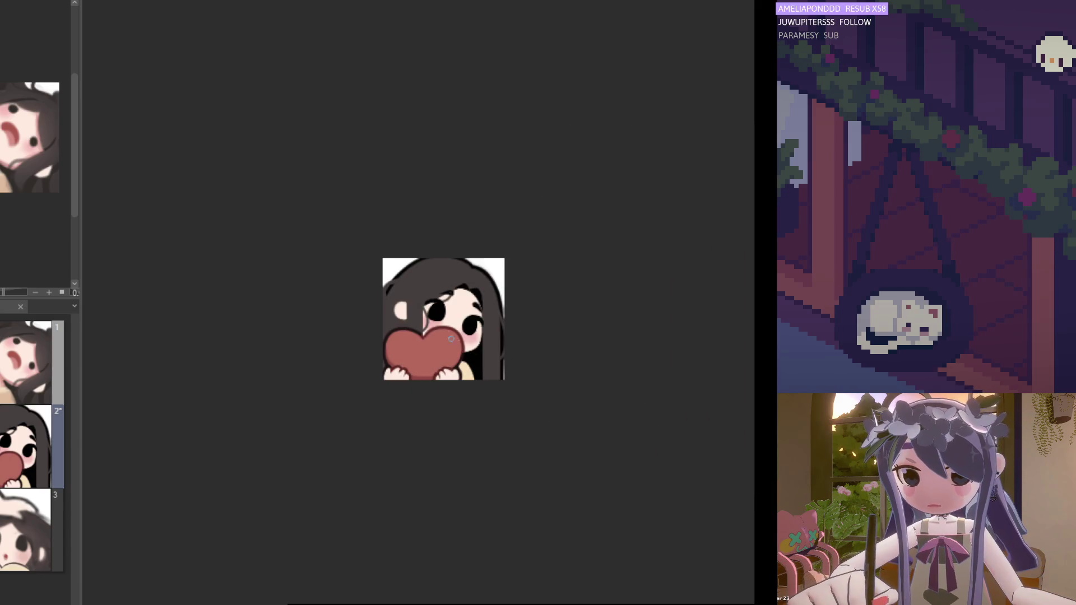
scroll(450, 339, "up", 3)
scroll(437, 319, "up", 2)
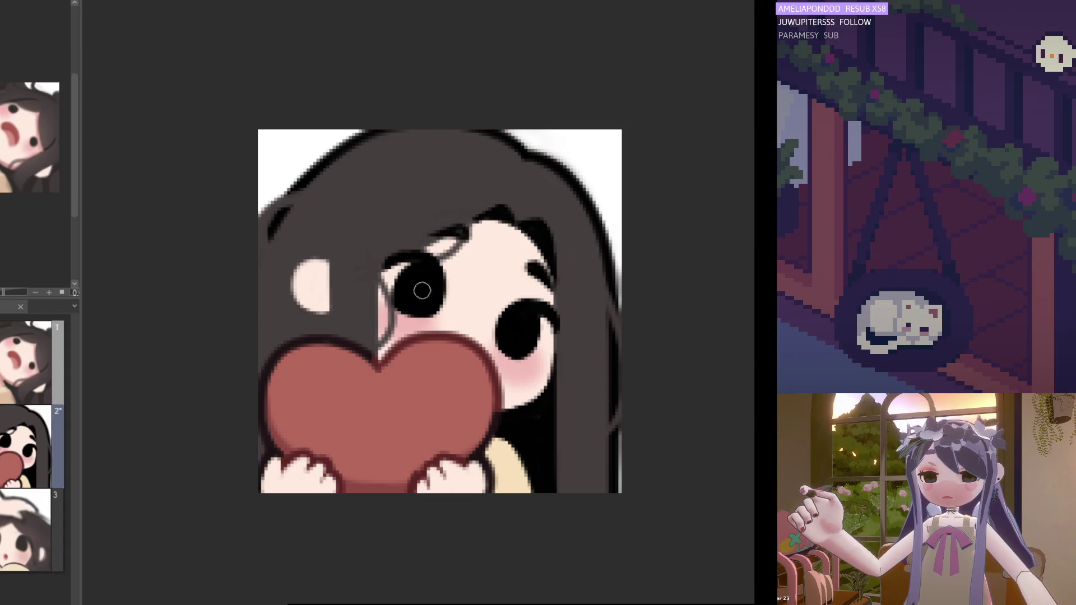
Step: Fill the eye's black pupil slightly fuller and mirror the view again
left_click_drag(422, 290, 412, 300)
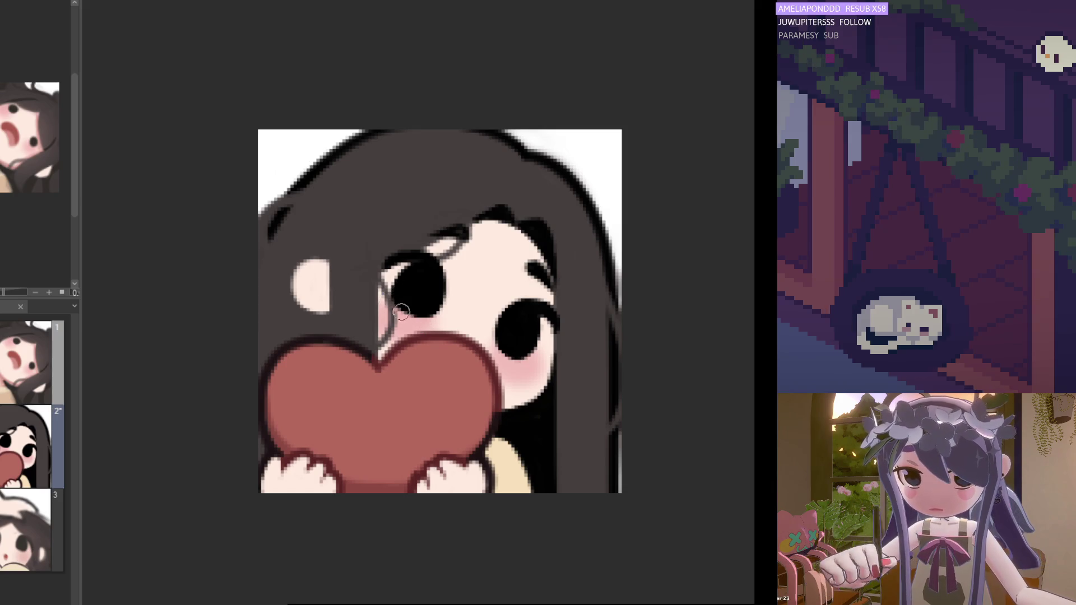
key("h")
scroll(422, 289, "down", 3)
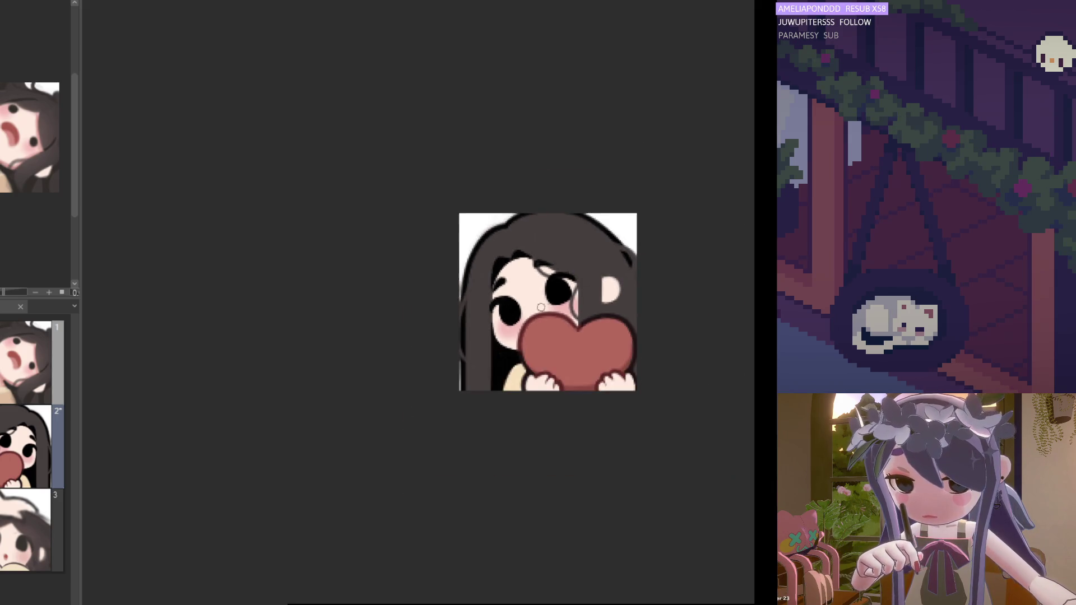
scroll(544, 317, "up", 3)
scroll(544, 317, "up", 1)
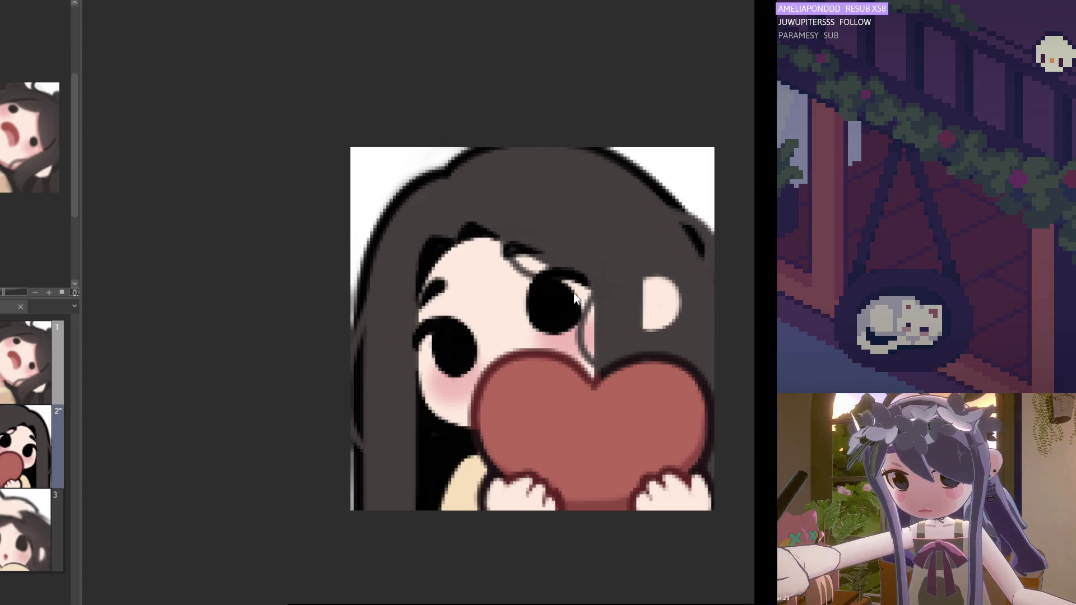
scroll(578, 318, "down", 2)
scroll(579, 318, "down", 2)
scroll(554, 300, "up", 2)
key("h")
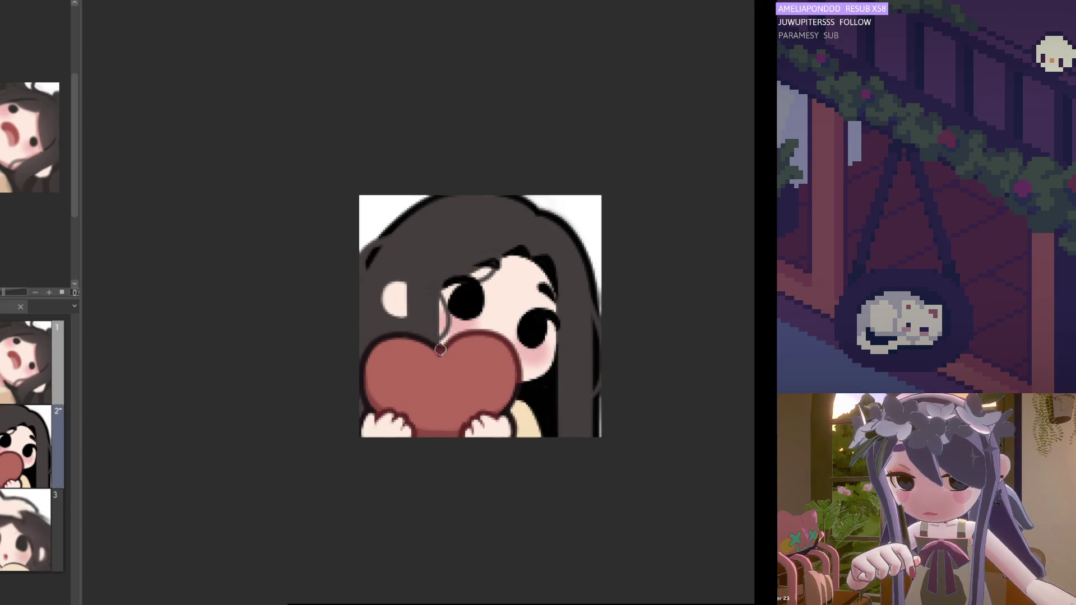
scroll(442, 345, "down", 2)
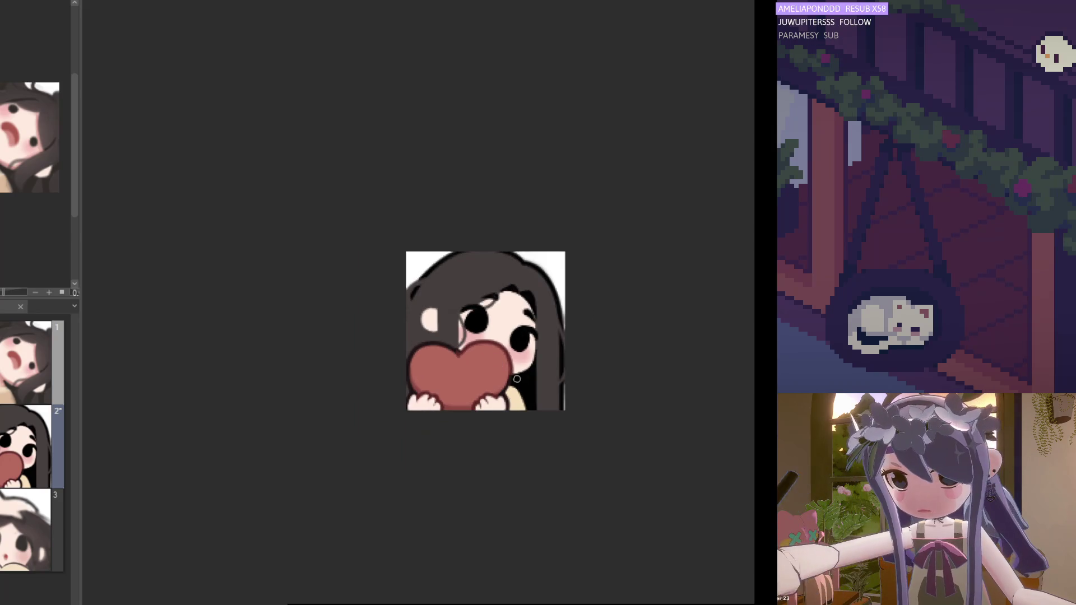
scroll(512, 381, "up", 1)
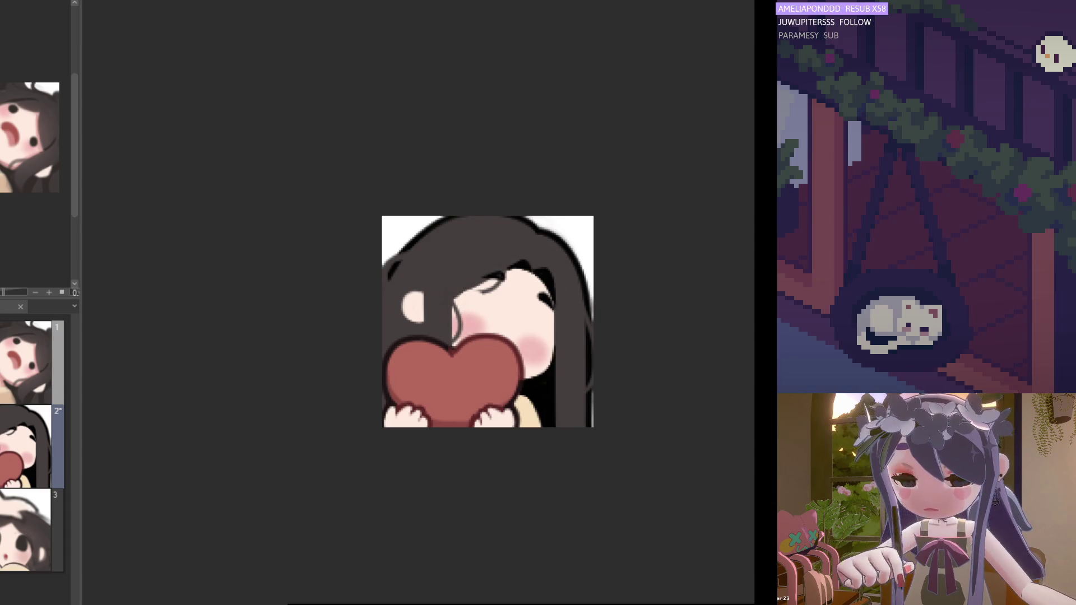
key("ctrl+z")
scroll(514, 335, "up", 1)
scroll(513, 336, "up", 1)
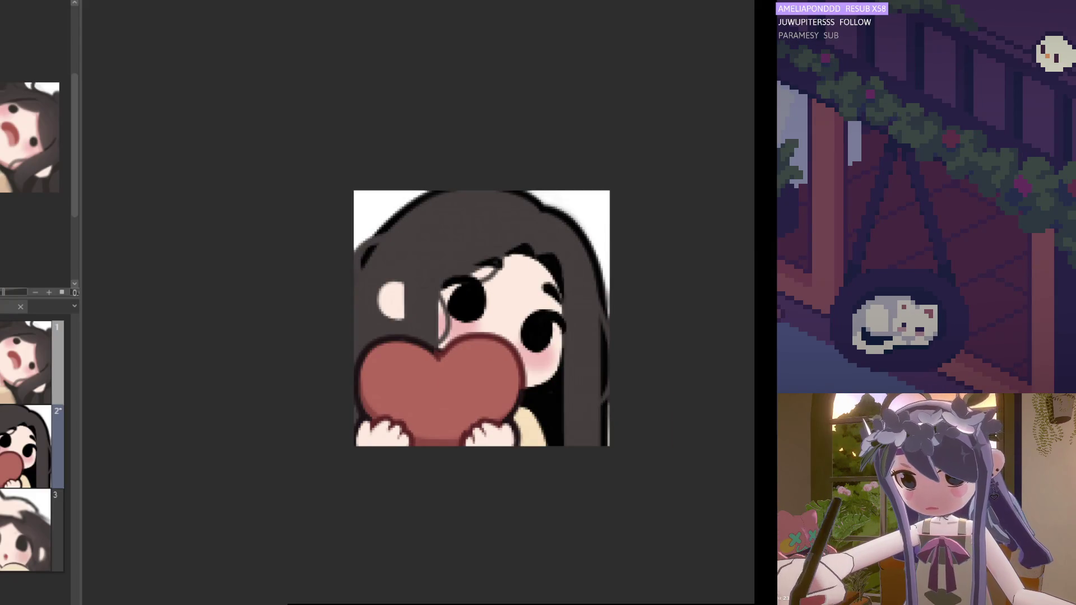
scroll(552, 432, "down", 2)
scroll(551, 432, "down", 1)
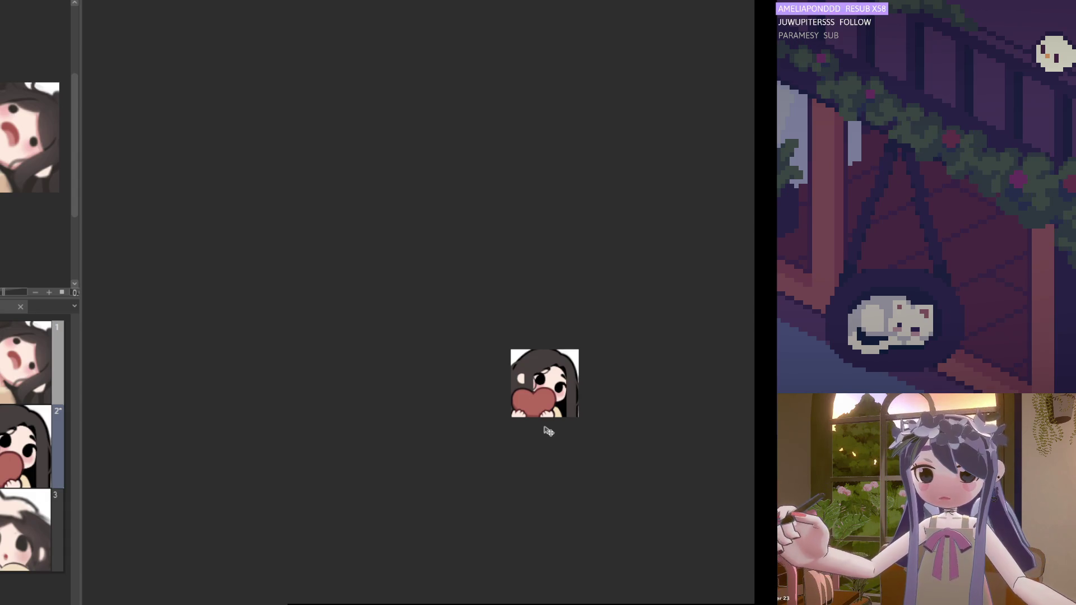
scroll(547, 430, "up", 2)
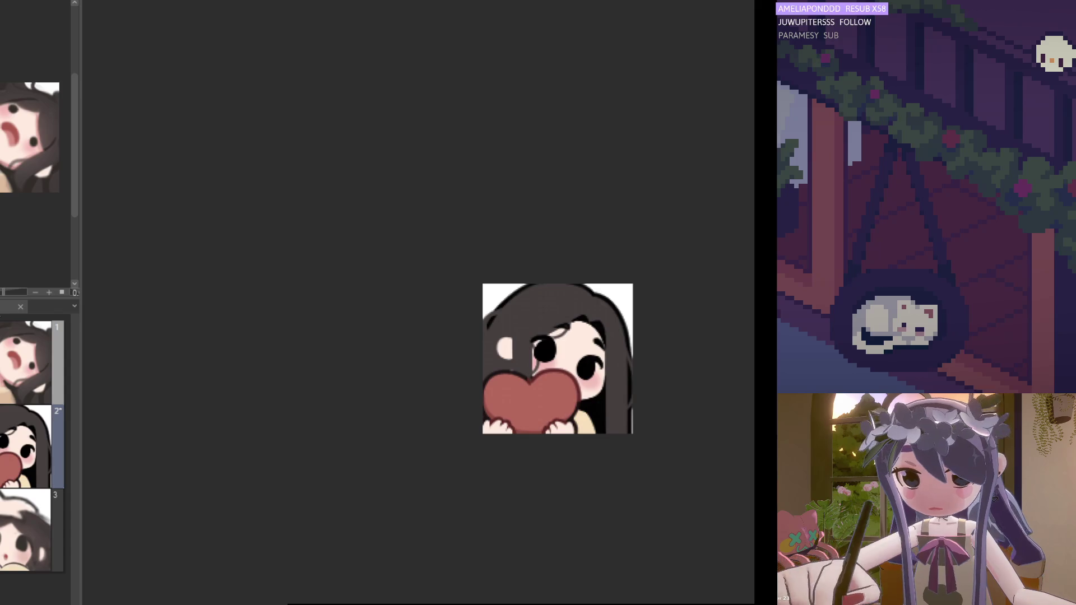
Step: Free-transform the emote artwork, nudging its size smaller, and apply the resize
key("ctrl+t")
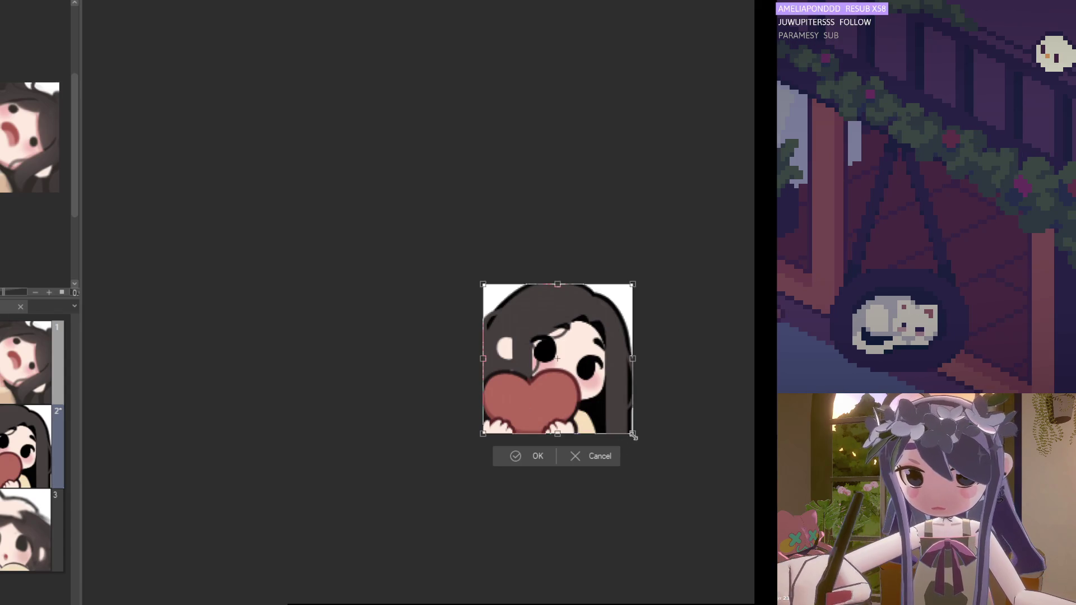
left_click_drag(636, 438, 638, 440)
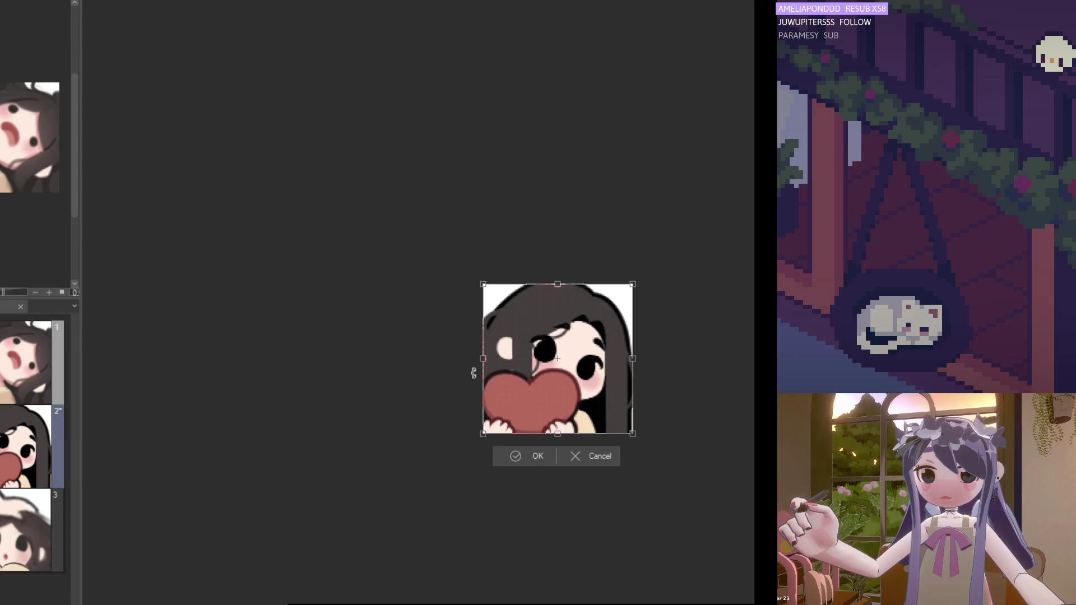
left_click_drag(606, 438, 557, 436)
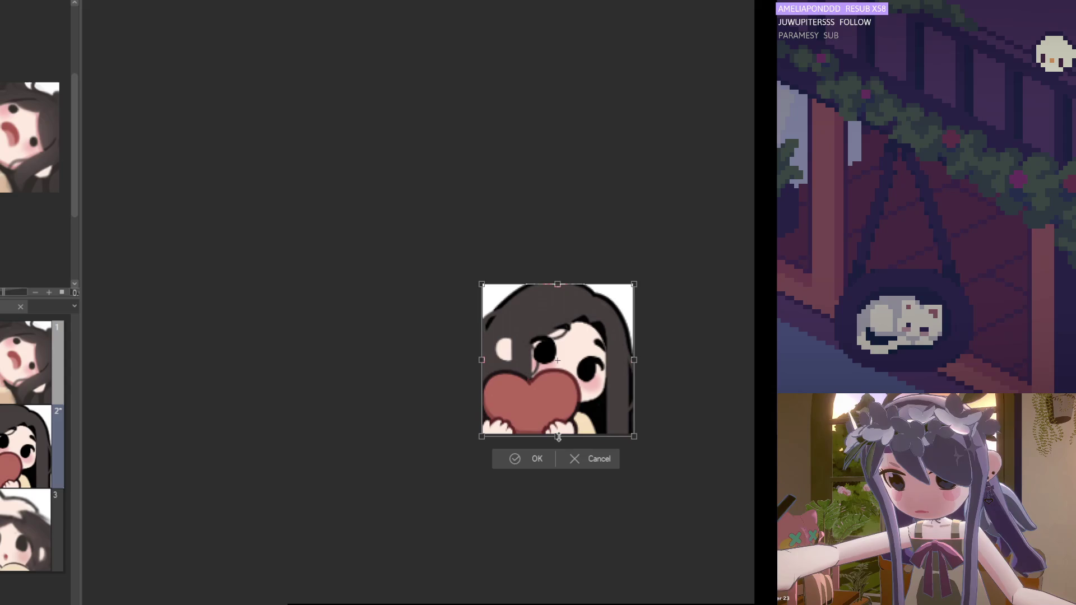
left_click_drag(633, 434, 611, 409)
left_click(543, 428)
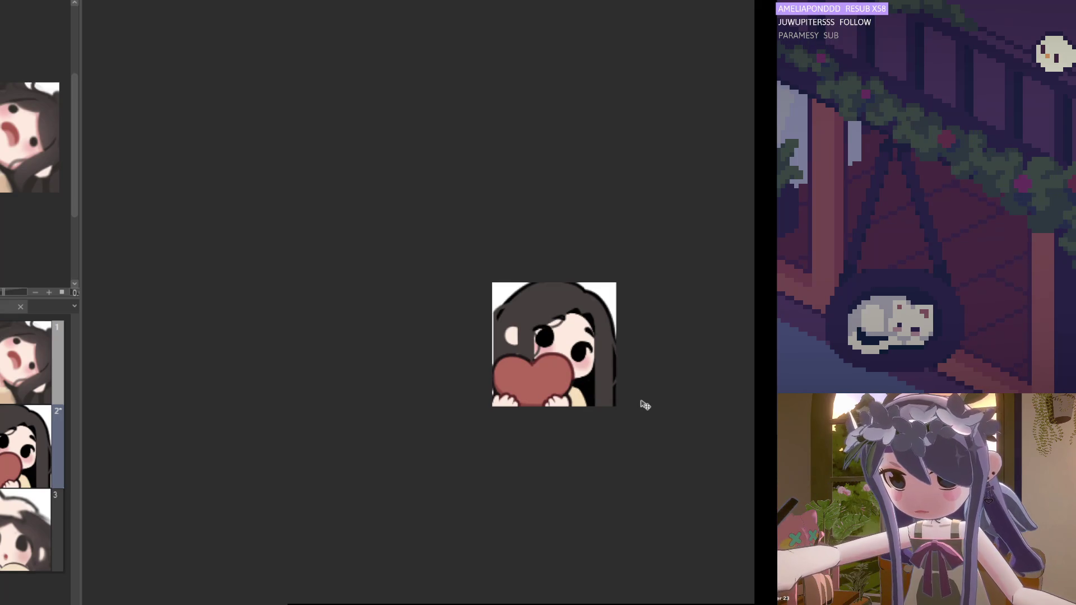
scroll(644, 405, "down", 2)
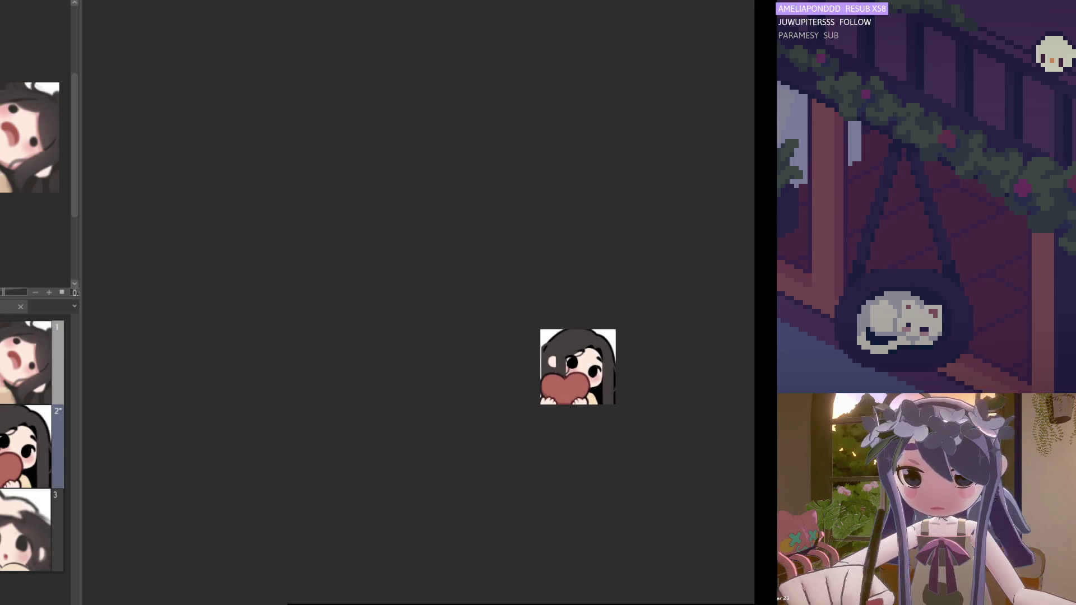
scroll(598, 394, "up", 2)
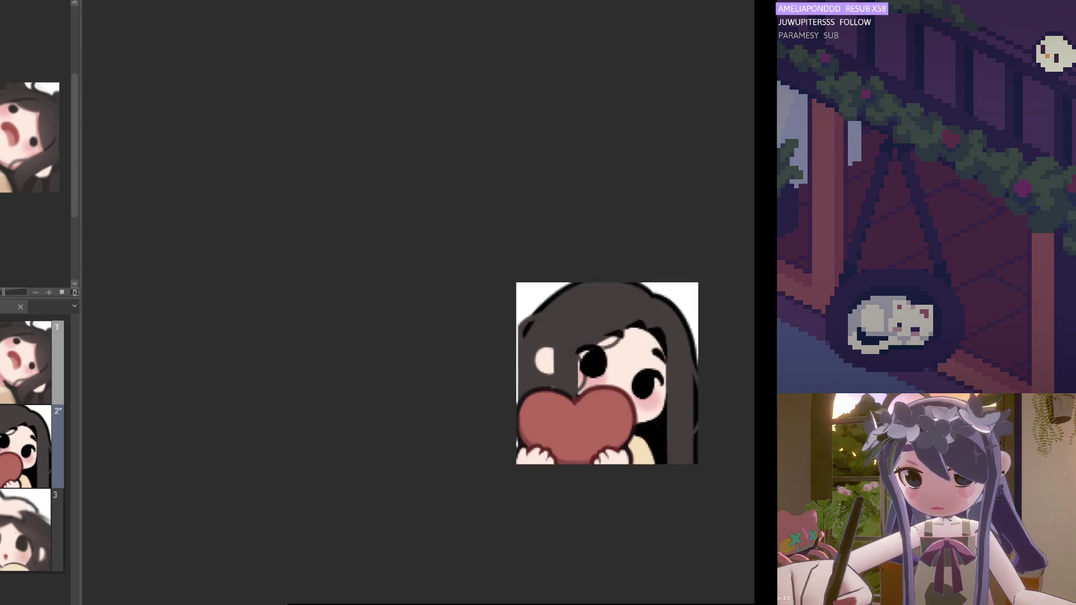
scroll(540, 330, "up", 2)
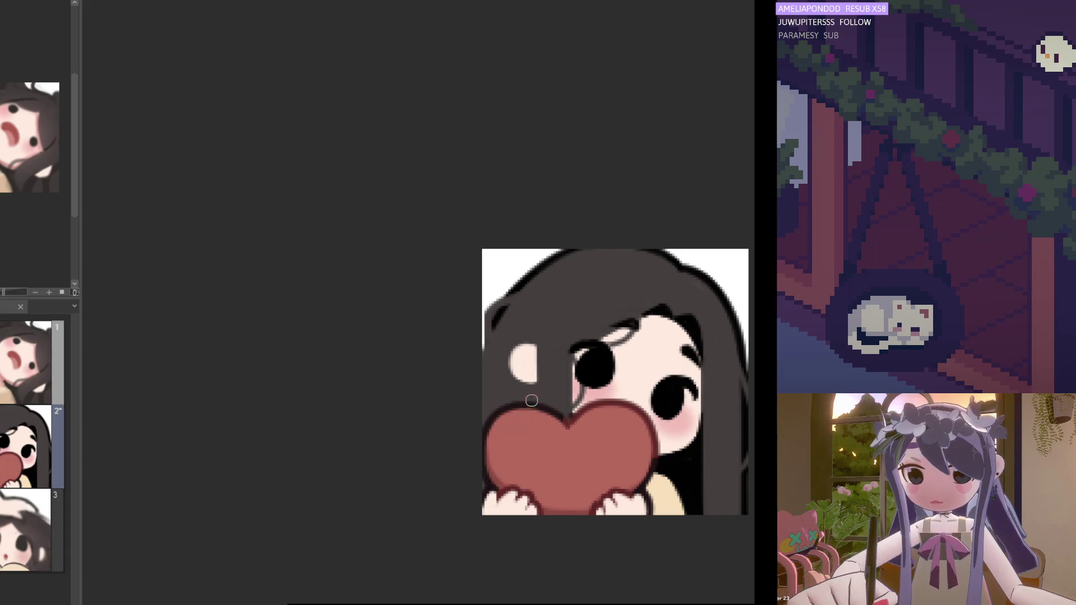
scroll(532, 402, "down", 2)
scroll(536, 417, "up", 2)
scroll(537, 417, "up", 1)
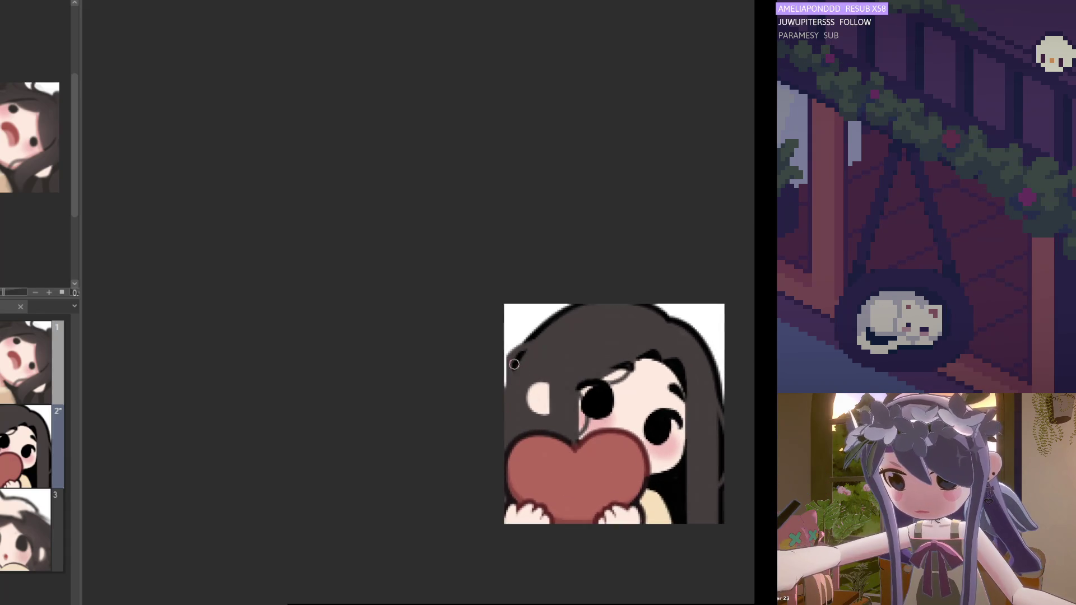
scroll(511, 438, "up", 1)
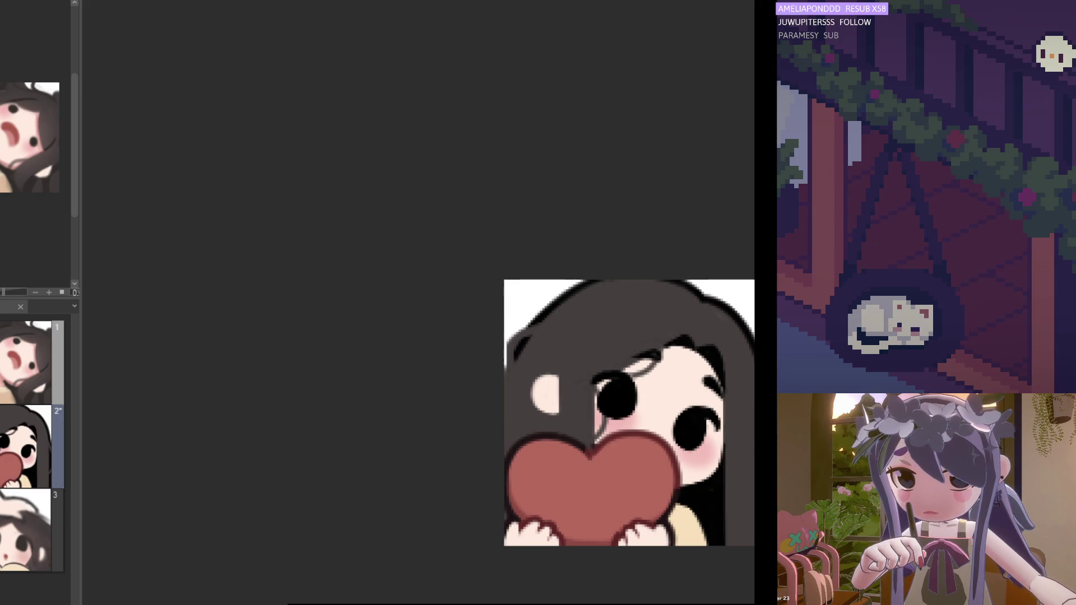
scroll(487, 358, "up", 1)
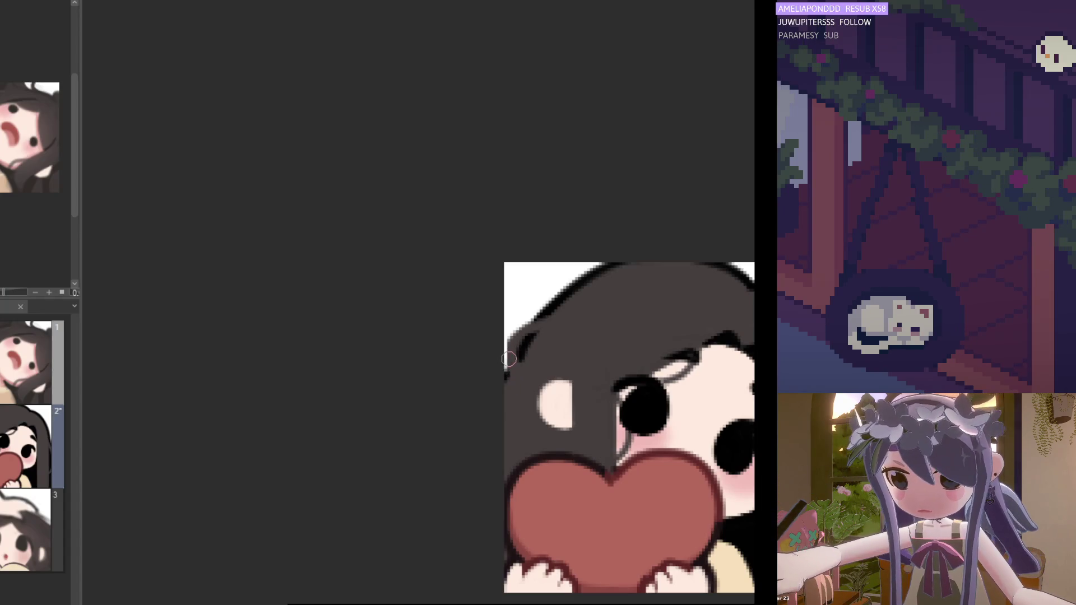
scroll(513, 378, "down", 3)
scroll(603, 375, "up", 1)
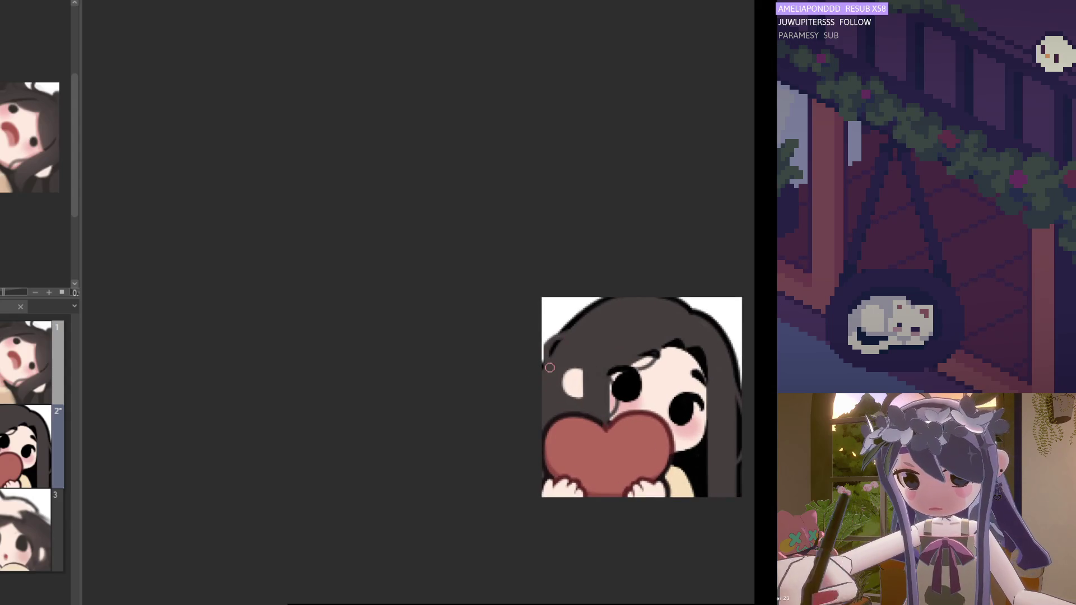
scroll(554, 374, "down", 1)
scroll(580, 403, "up", 2)
scroll(583, 412, "up", 2)
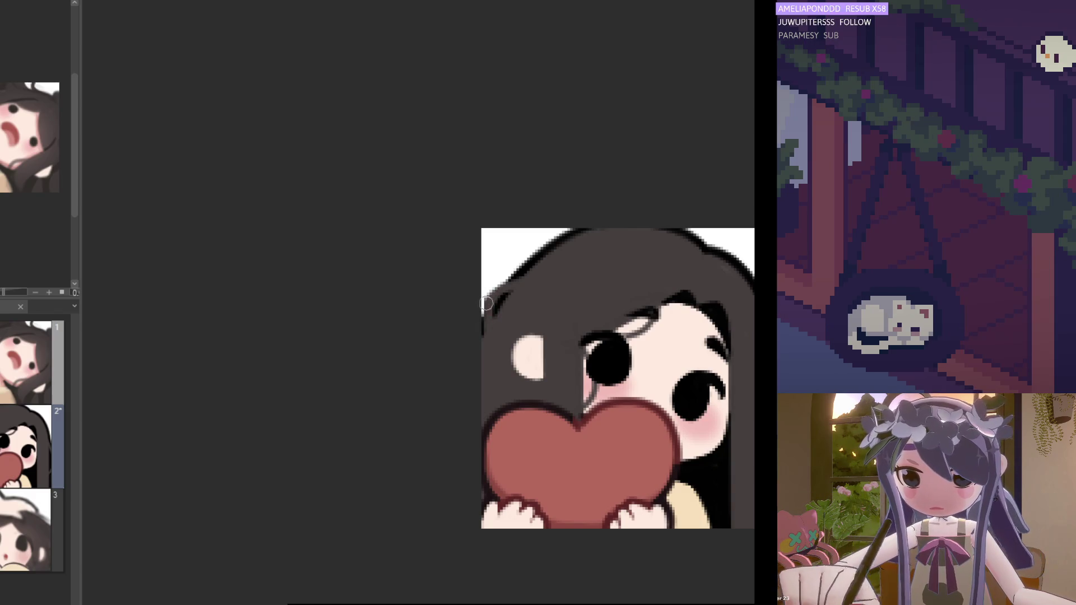
scroll(460, 329, "down", 1)
scroll(336, 311, "down", 1)
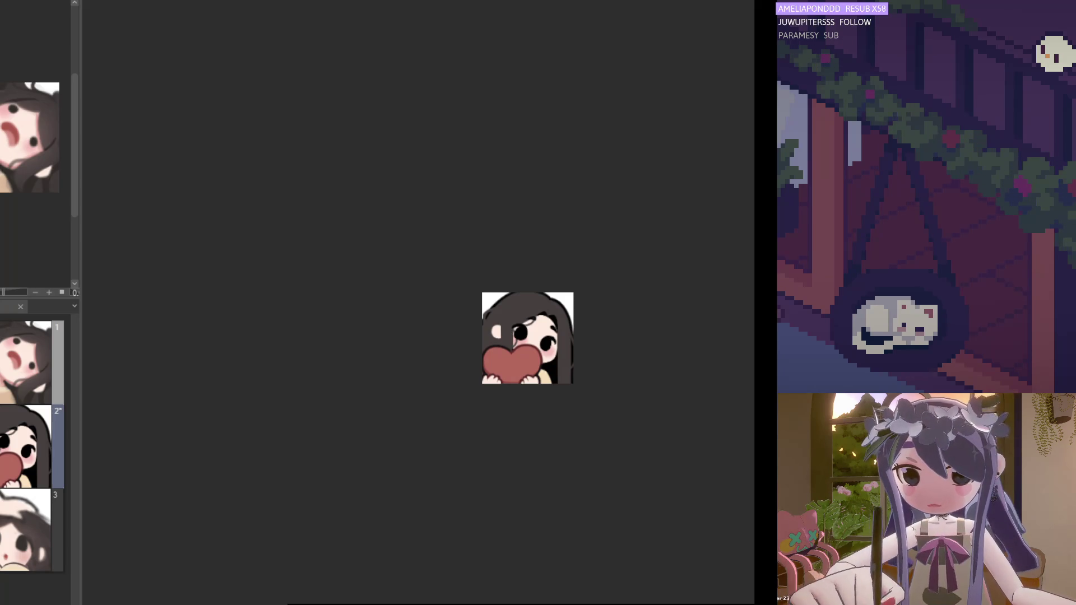
scroll(506, 356, "up", 4)
scroll(506, 355, "up", 1)
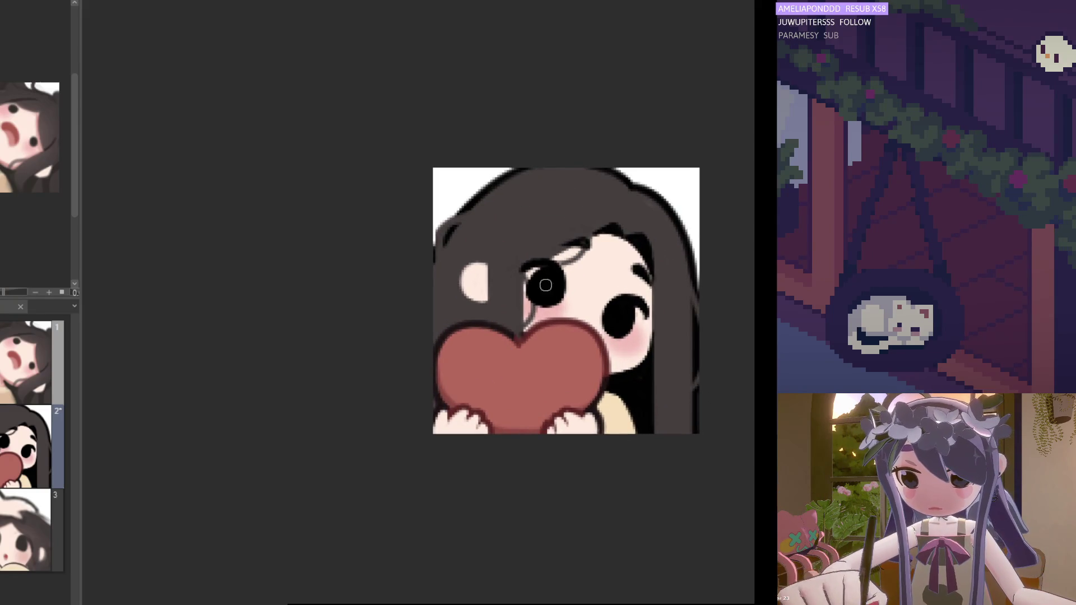
Step: Fill the girl's left eye more solidly black, undo and redo it, and mirror the view to check
mouse_move(544, 286)
left_mouse_down()
mouse_move(531, 290)
mouse_move(530, 271)
left_mouse_up()
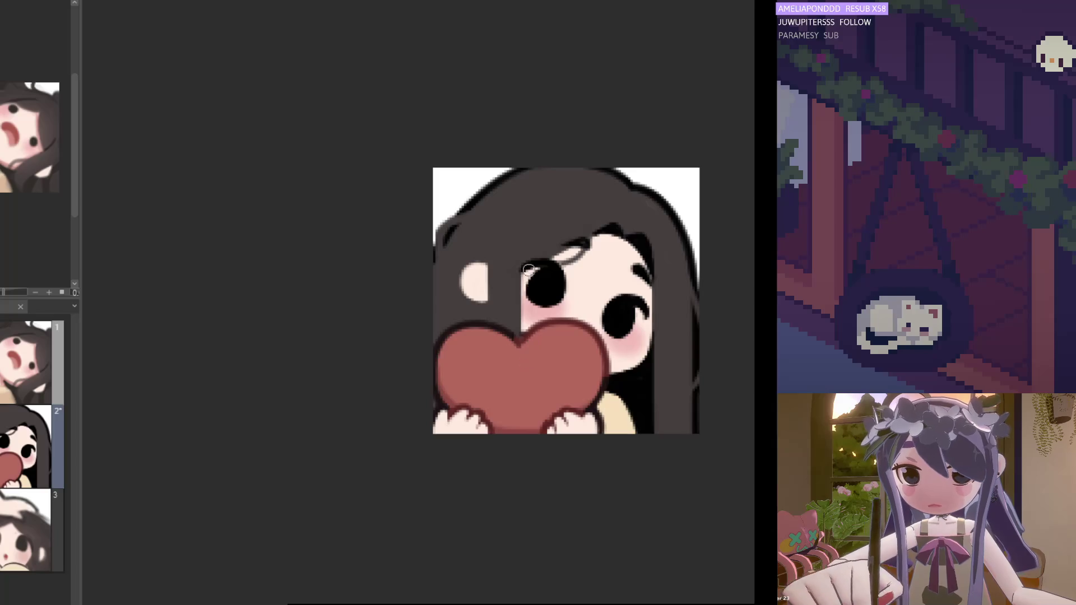
scroll(568, 304, "down", 2)
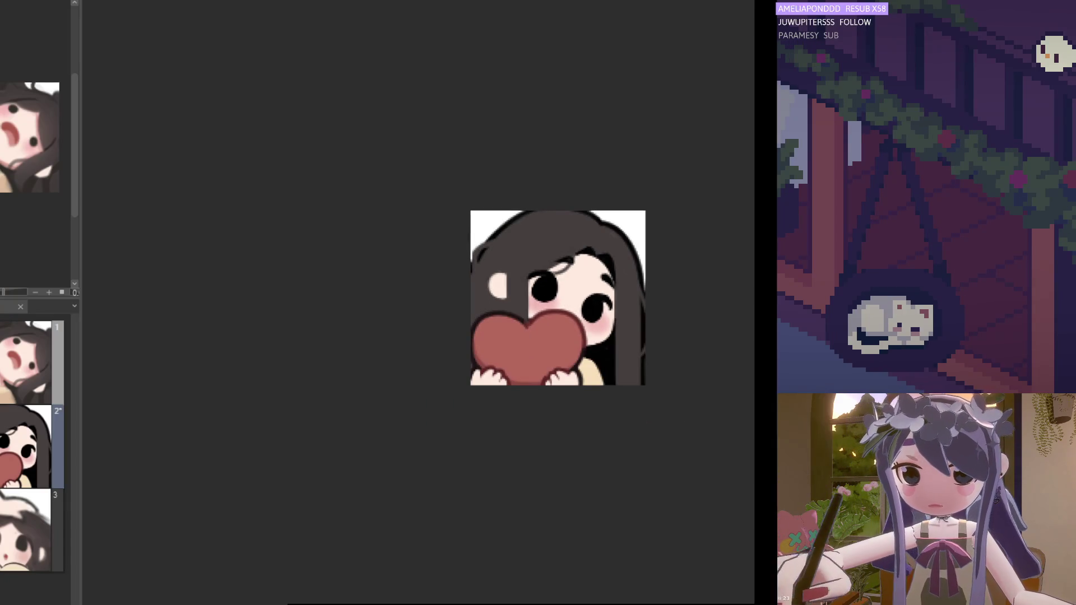
key("ctrl+z")
key("ctrl+y")
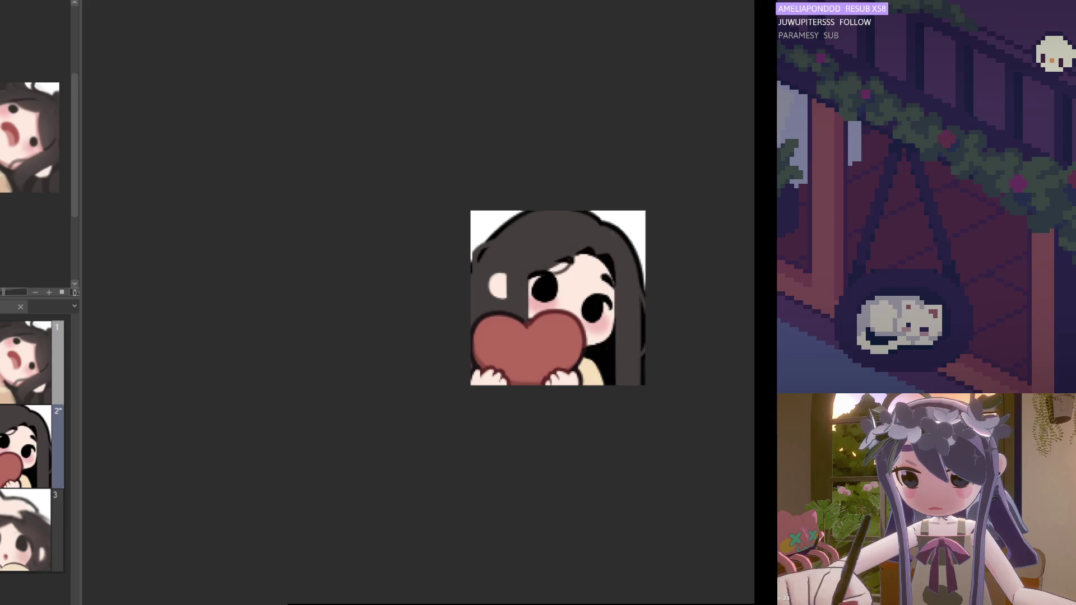
scroll(591, 342, "up", 2)
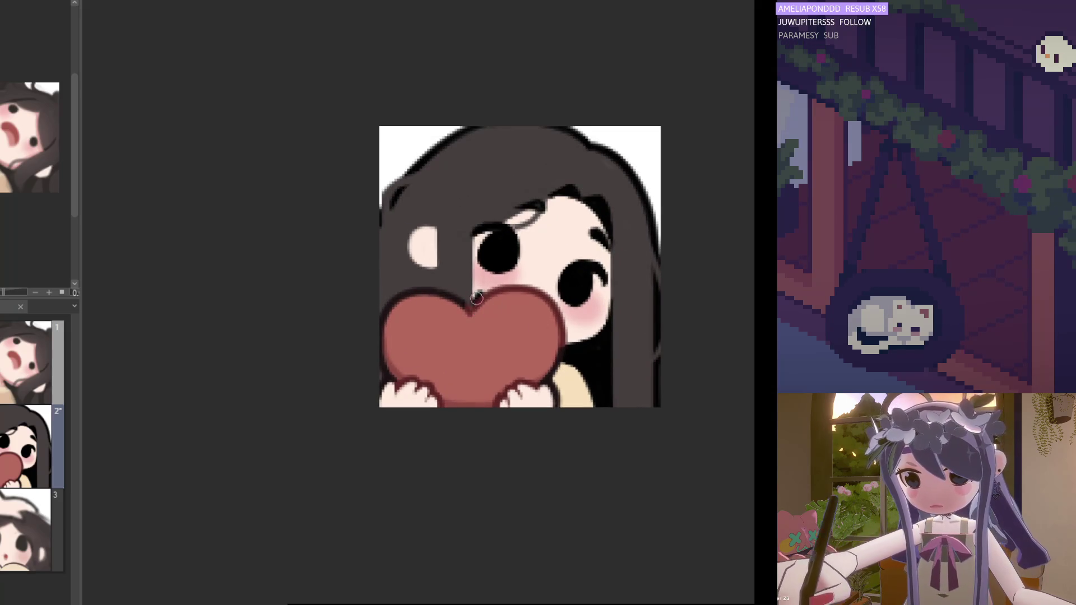
scroll(474, 298, "down", 2)
scroll(472, 317, "up", 1)
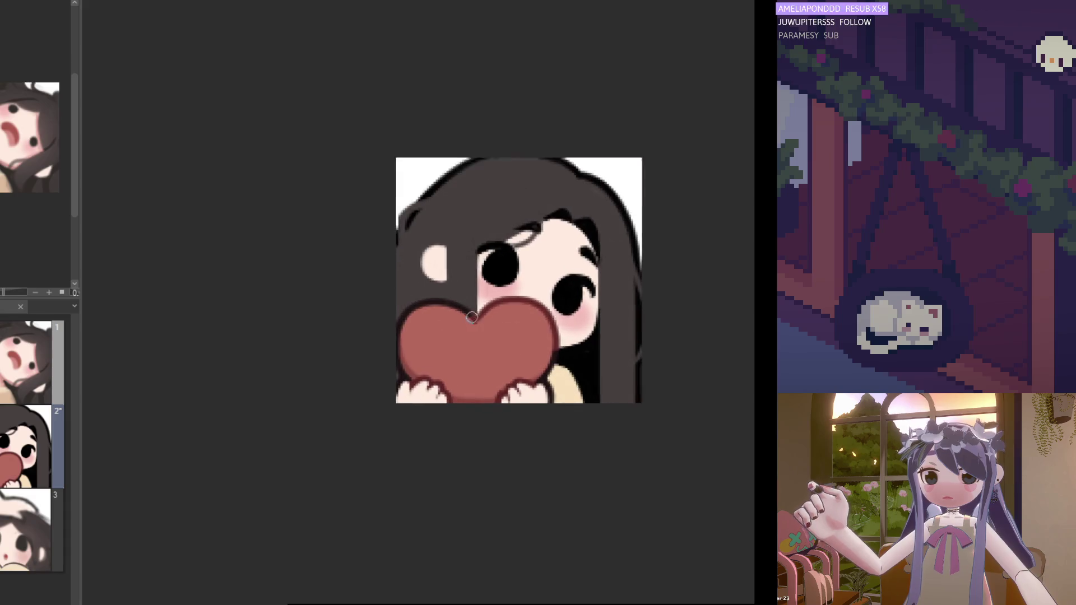
scroll(471, 317, "up", 1)
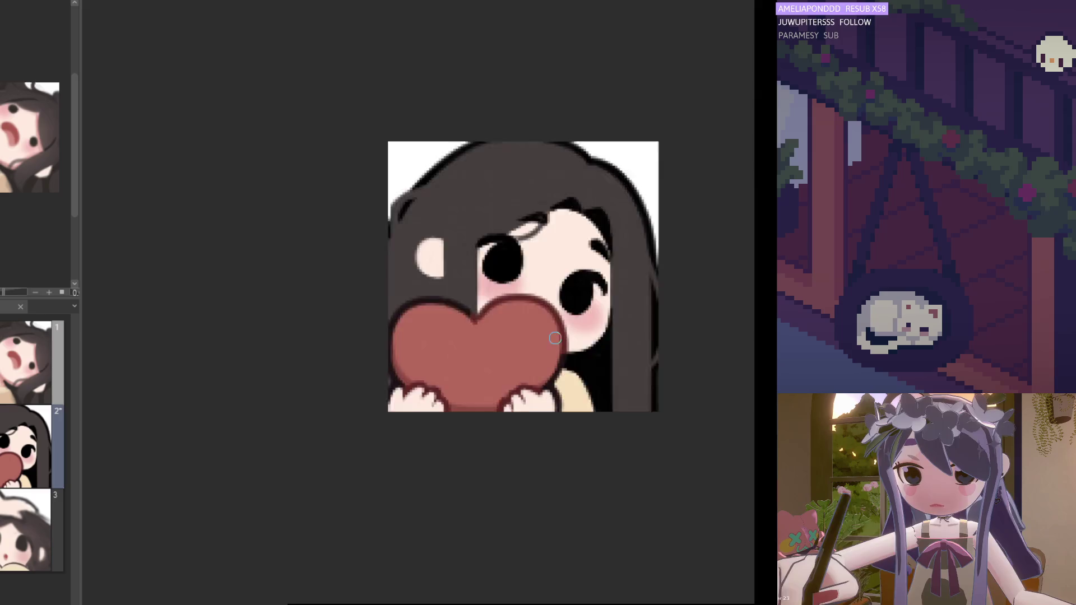
scroll(585, 342, "down", 3)
scroll(568, 377, "up", 2)
scroll(555, 354, "up", 2)
scroll(547, 336, "up", 2)
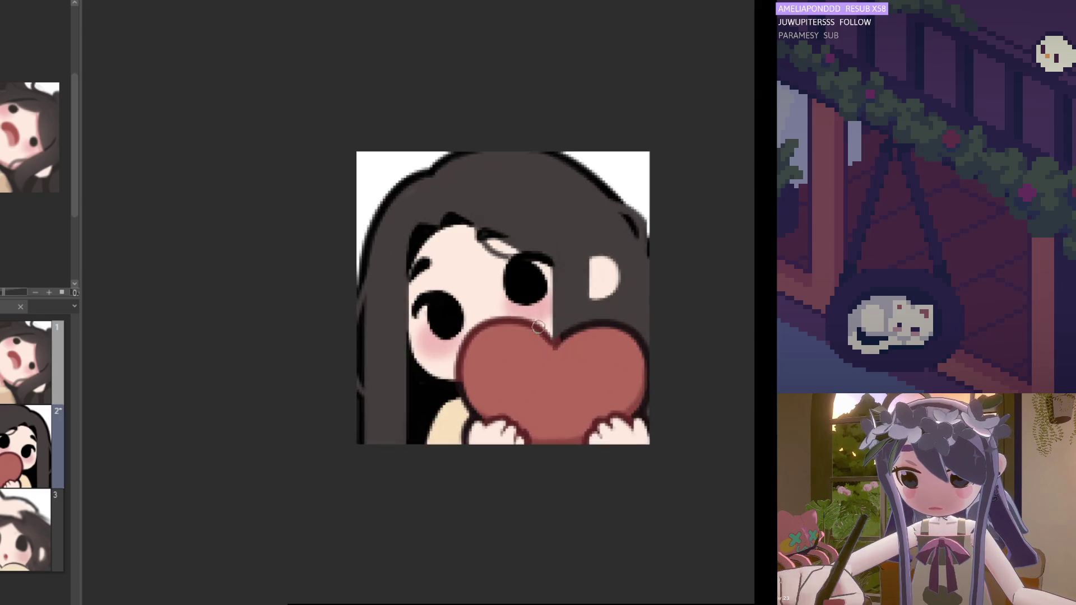
scroll(538, 322, "up", 1)
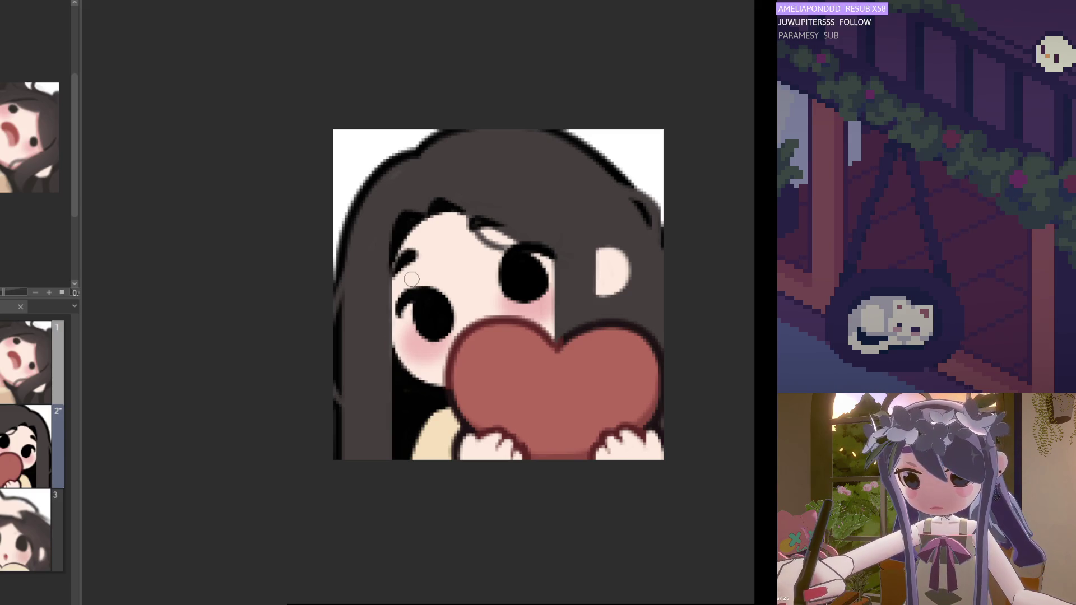
scroll(412, 279, "down", 2)
scroll(412, 302, "down", 1)
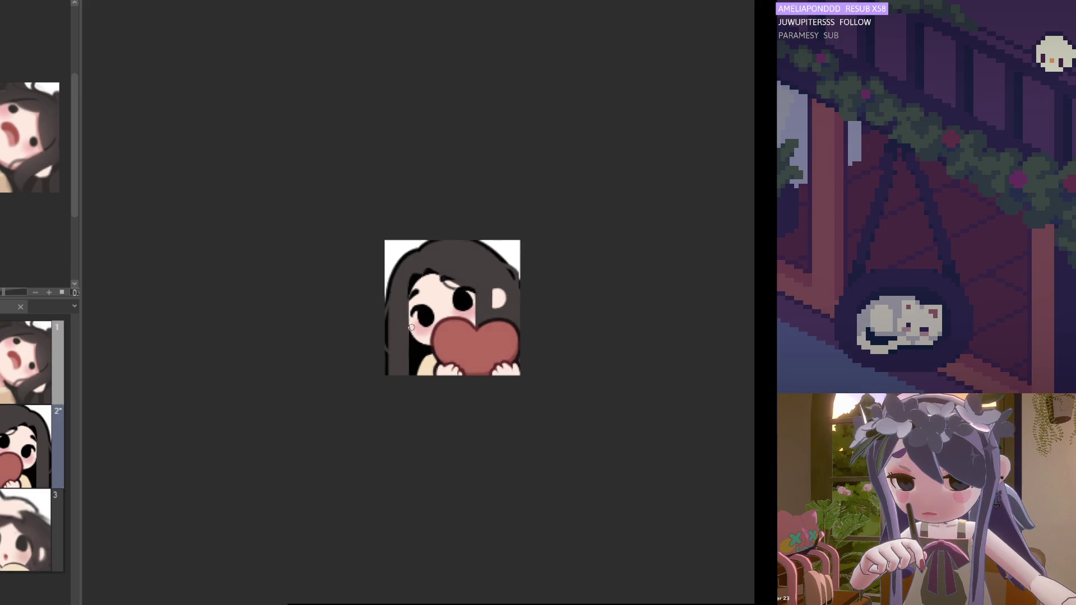
key("h")
scroll(593, 300, "up", 2)
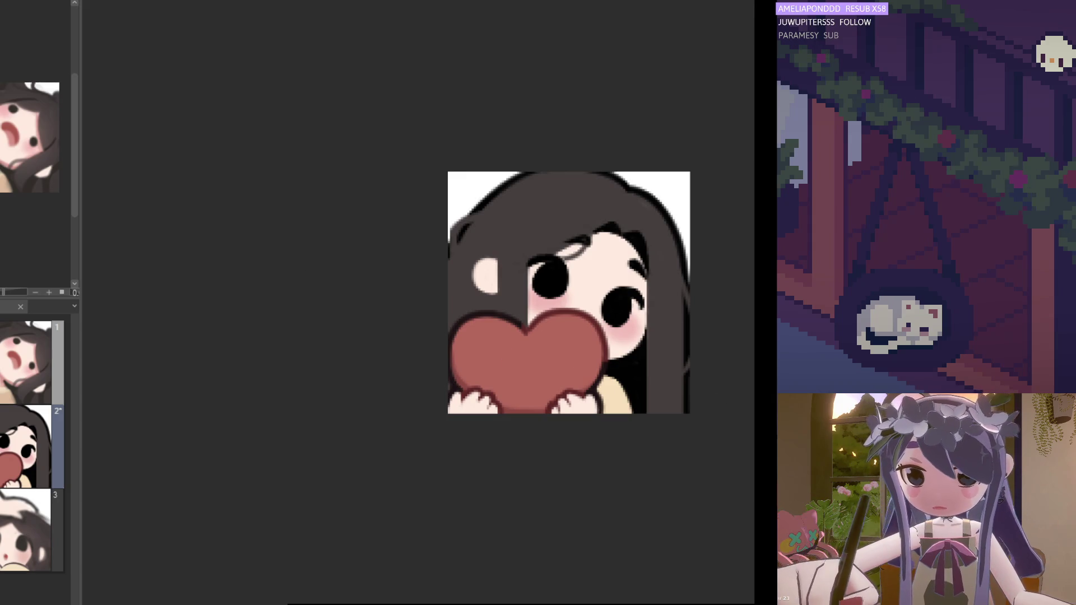
key("h")
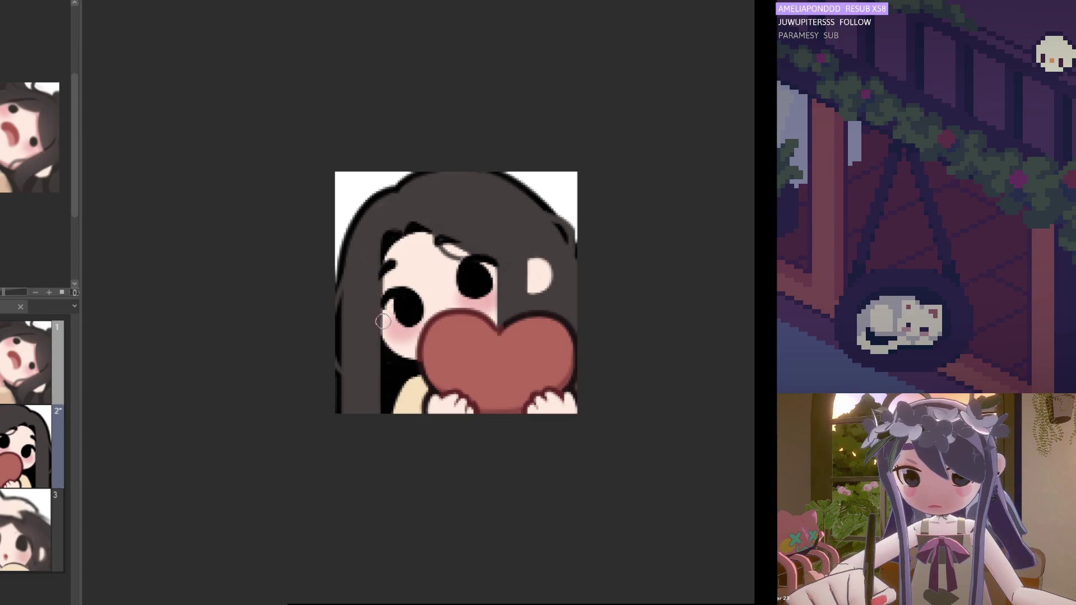
scroll(367, 188, "up", 1)
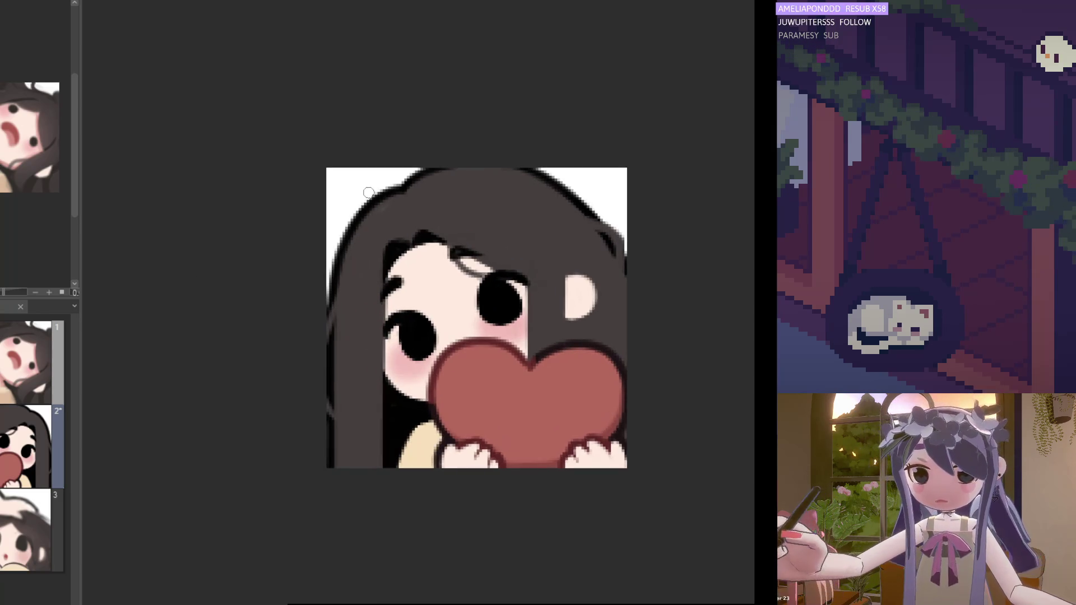
Step: Paint skin colour over the grey strip beside the left eye, comparing mirrored views
key("h")
key("h")
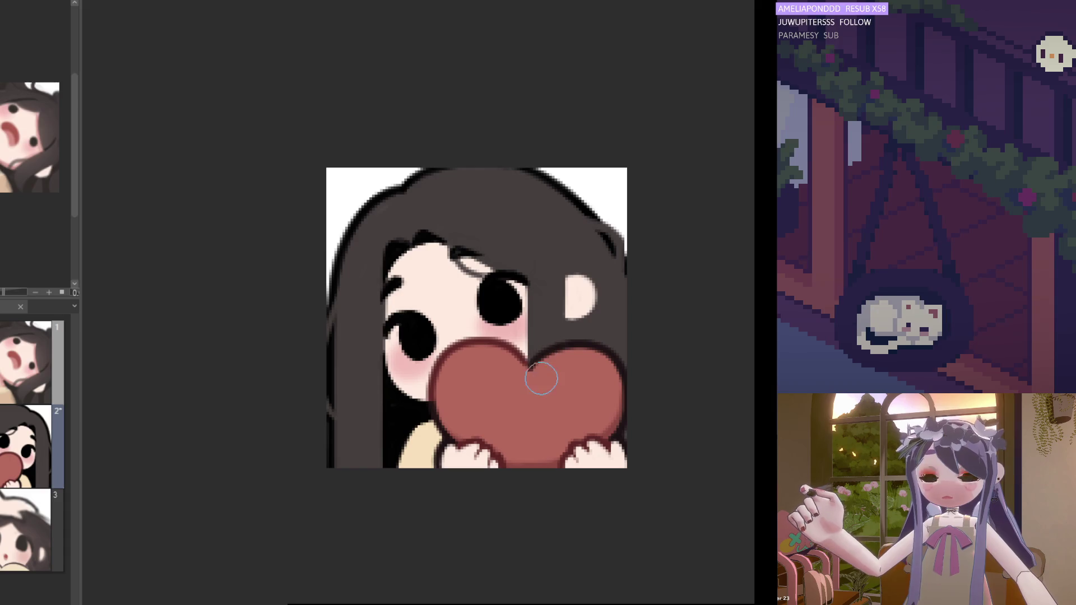
scroll(617, 418, "down", 3)
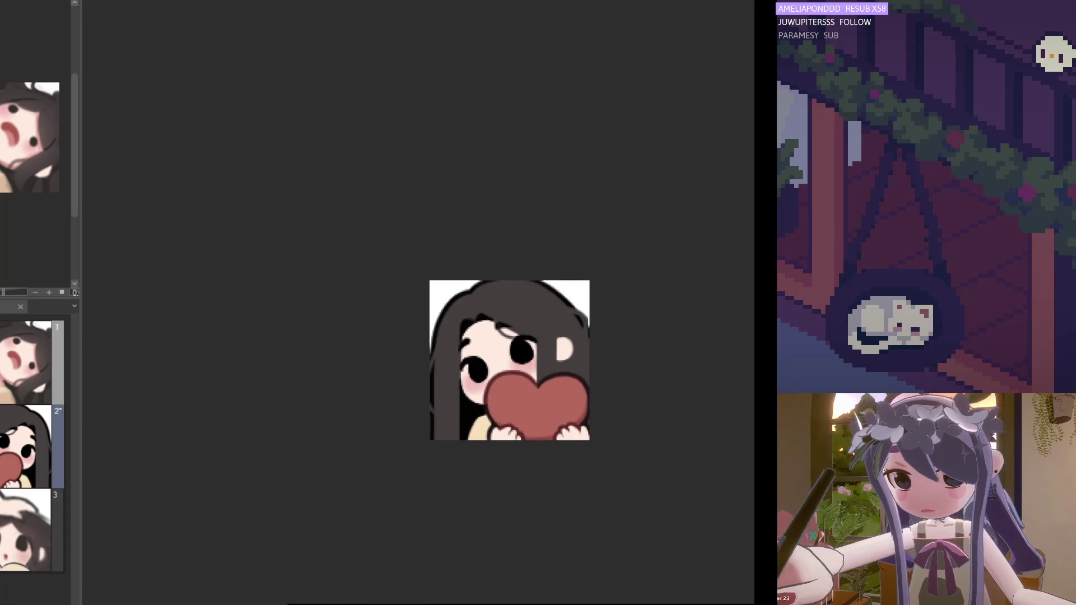
key("h")
scroll(504, 362, "up", 4)
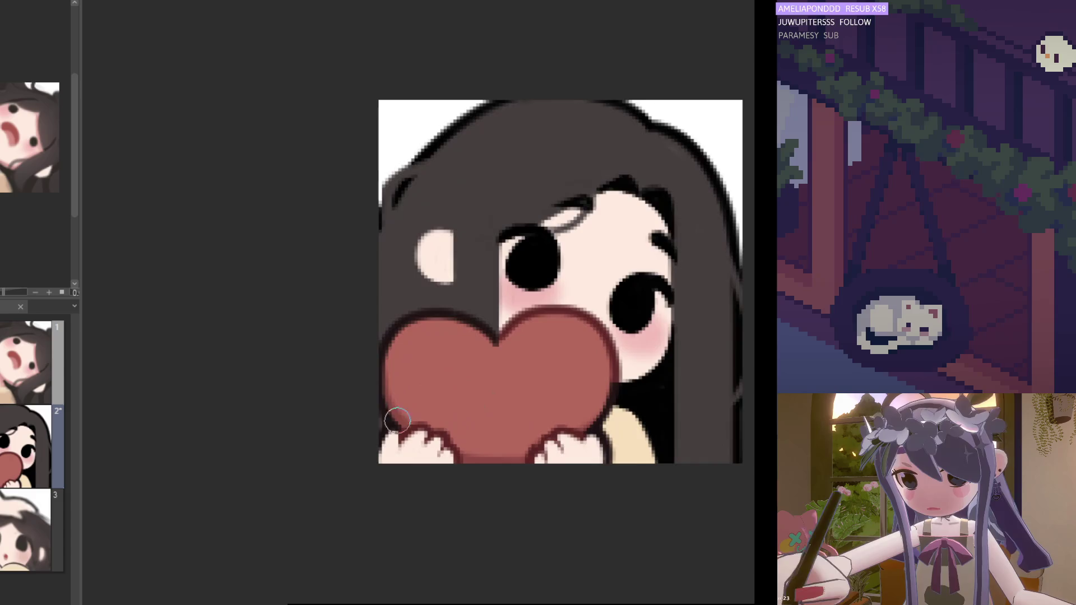
scroll(370, 437, "down", 5)
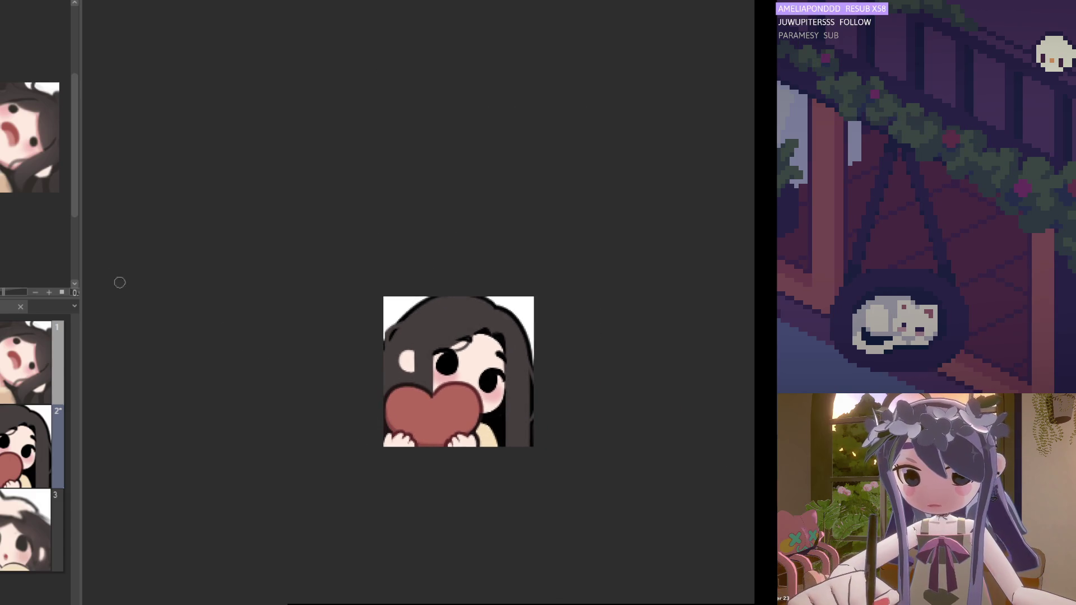
scroll(463, 407, "up", 1)
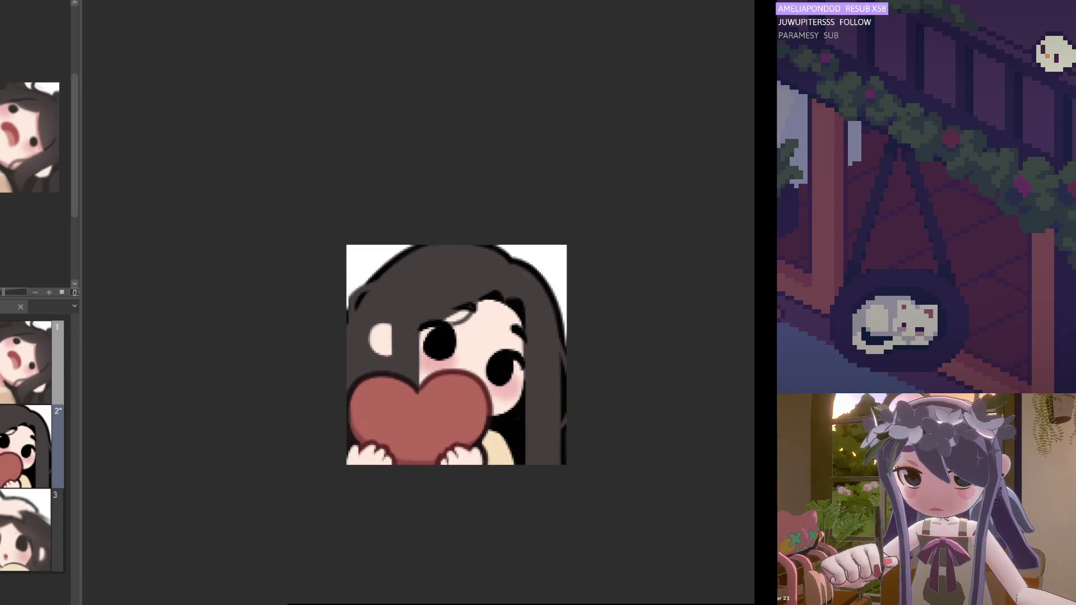
scroll(504, 428, "up", 2)
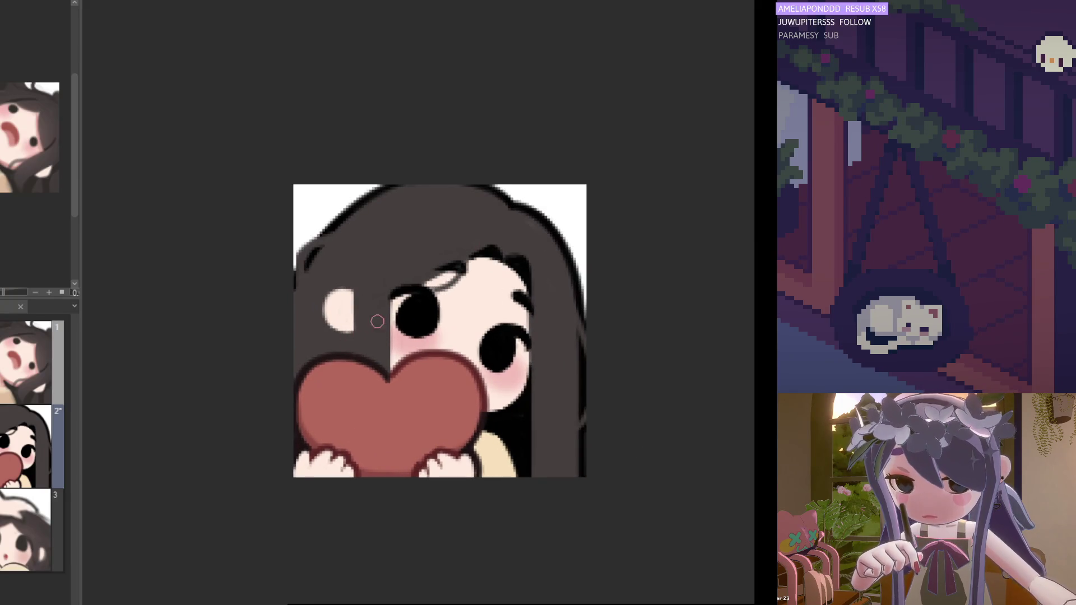
left_click_drag(391, 298, 392, 369)
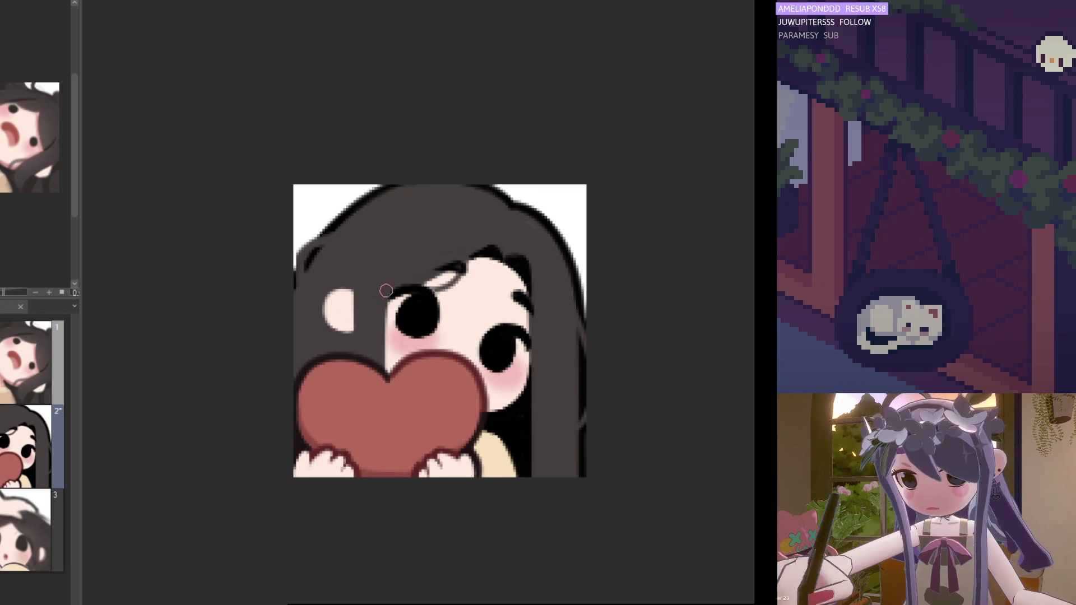
key("h")
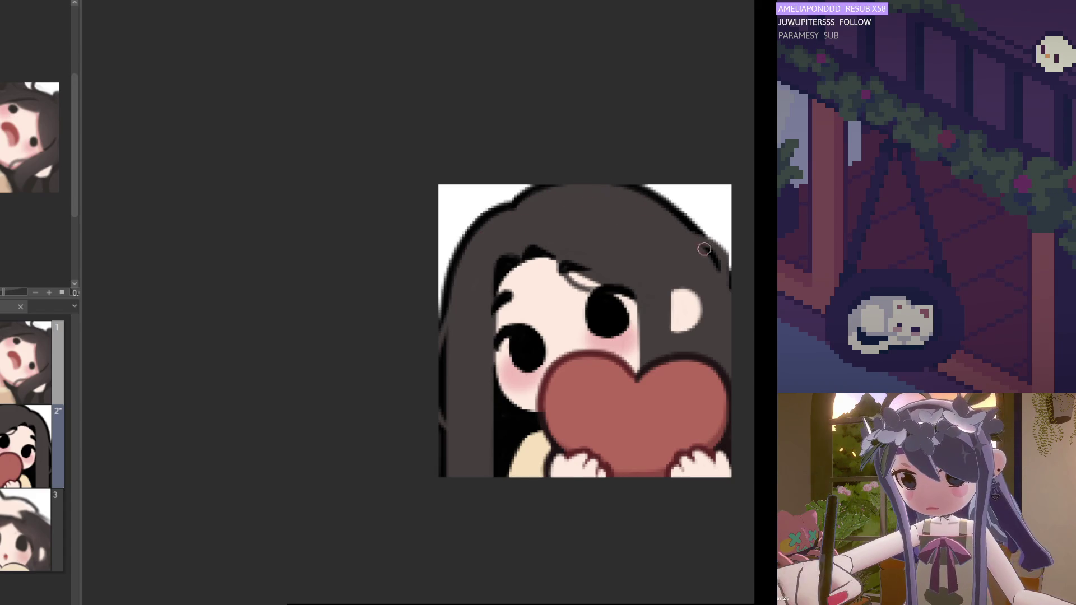
scroll(639, 315, "down", 3)
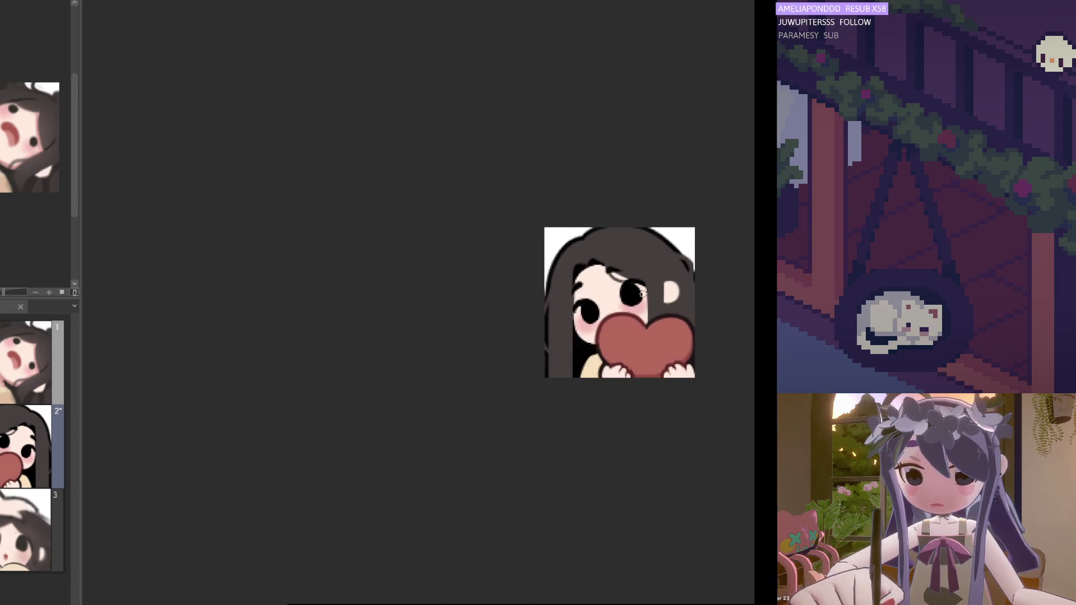
scroll(627, 312, "up", 2)
scroll(605, 320, "up", 2)
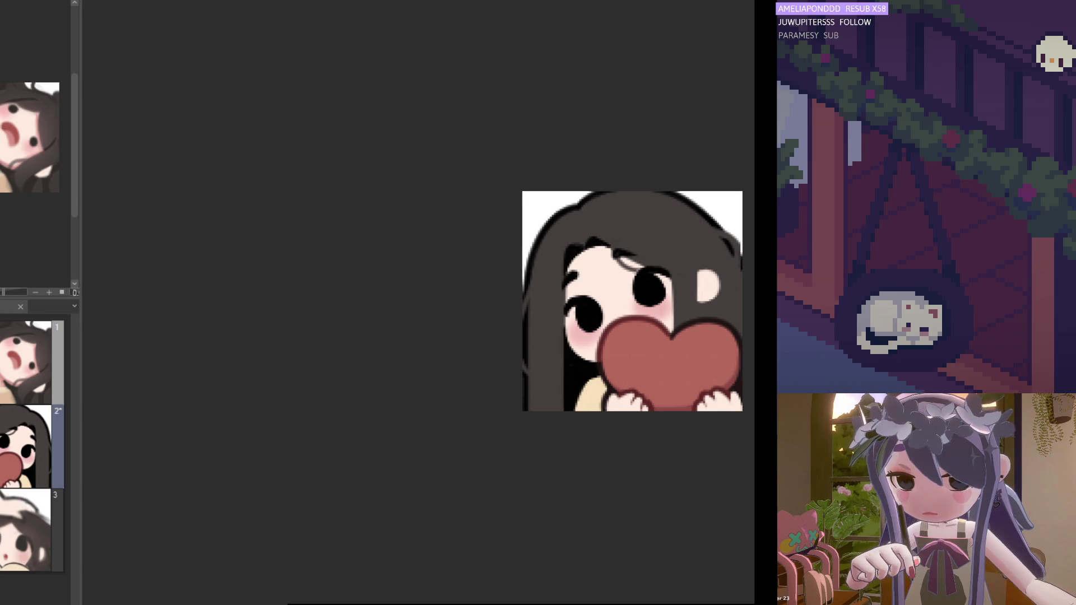
Step: Lasso-select the left eye and start a free transform on it
key("space")
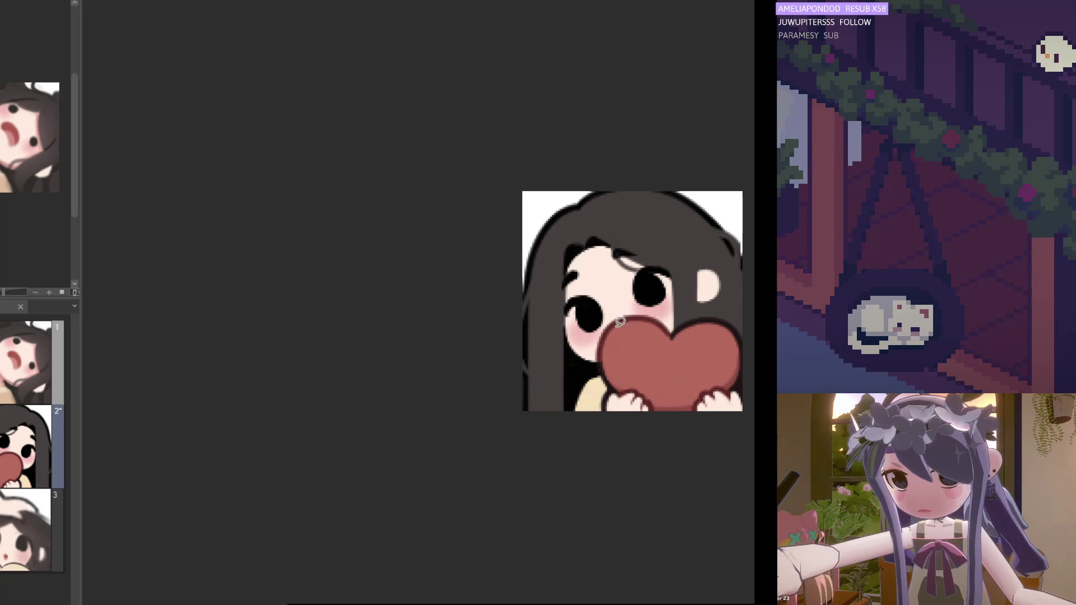
mouse_move(552, 318)
left_mouse_down()
mouse_move(589, 294)
mouse_move(586, 320)
mouse_move(611, 334)
left_mouse_up()
left_click(624, 367)
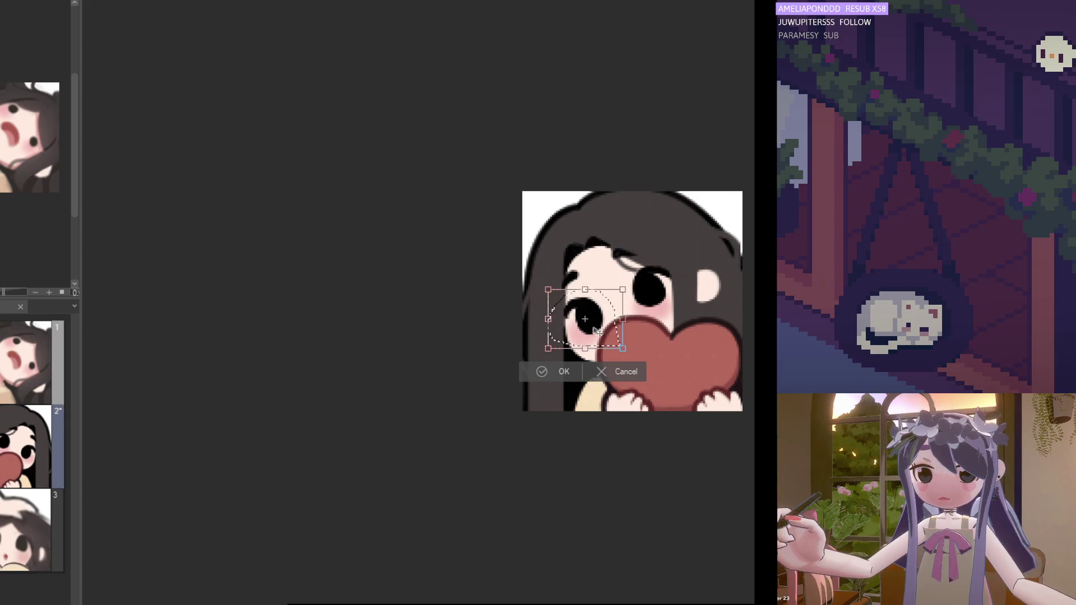
Step: Apply the left-eye transform, clear the selection and mirror the canvas
left_click(567, 369)
key("ctrl+d")
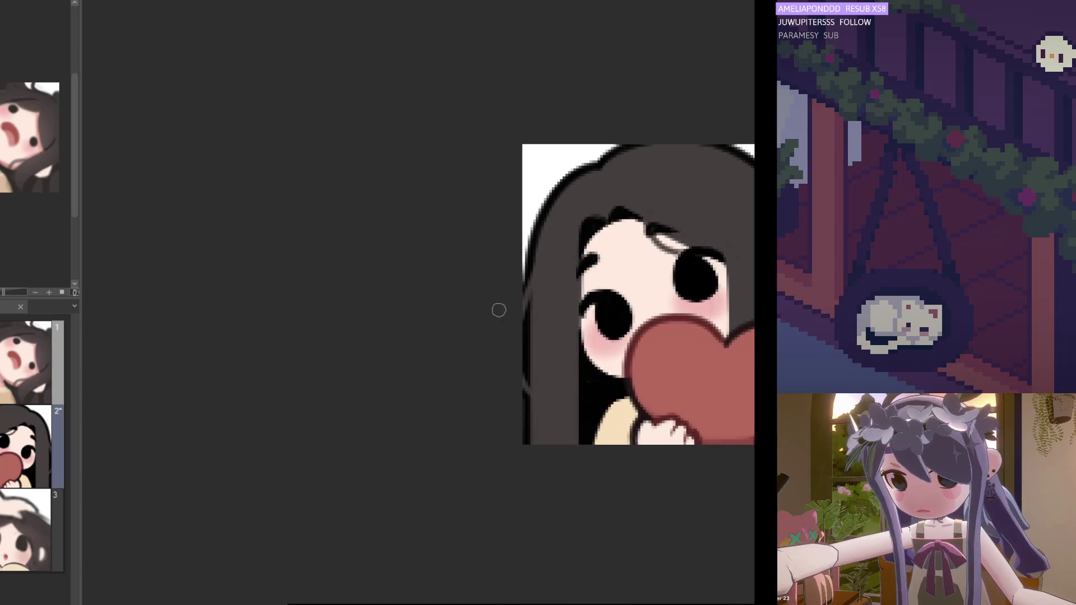
key("h")
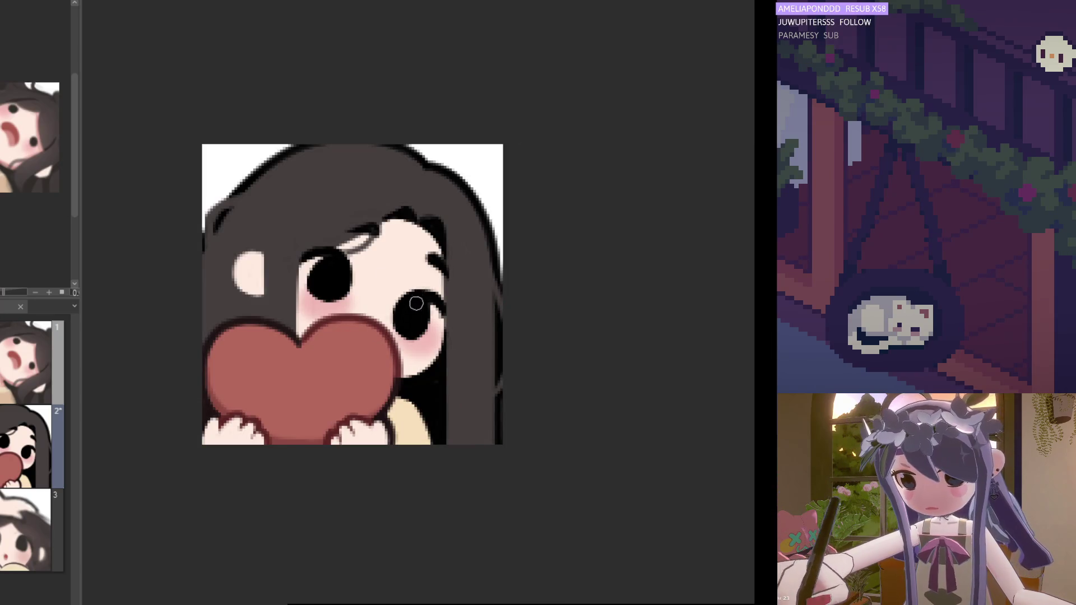
Step: Paint over the white crescent gap in the lower eye beside the heart and recentre the face
left_click_drag(413, 294, 404, 328)
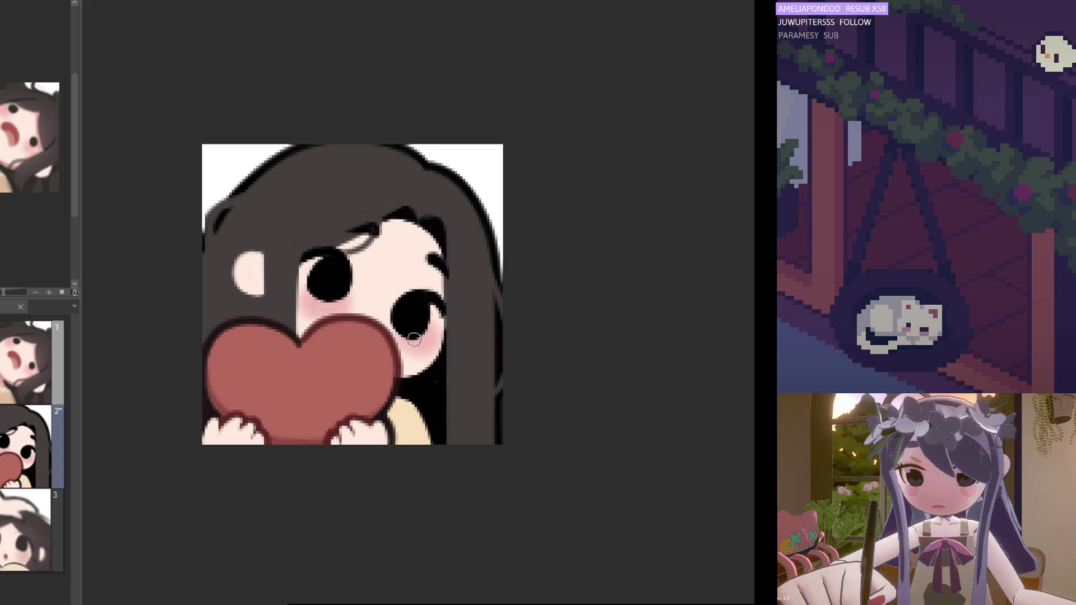
key("h")
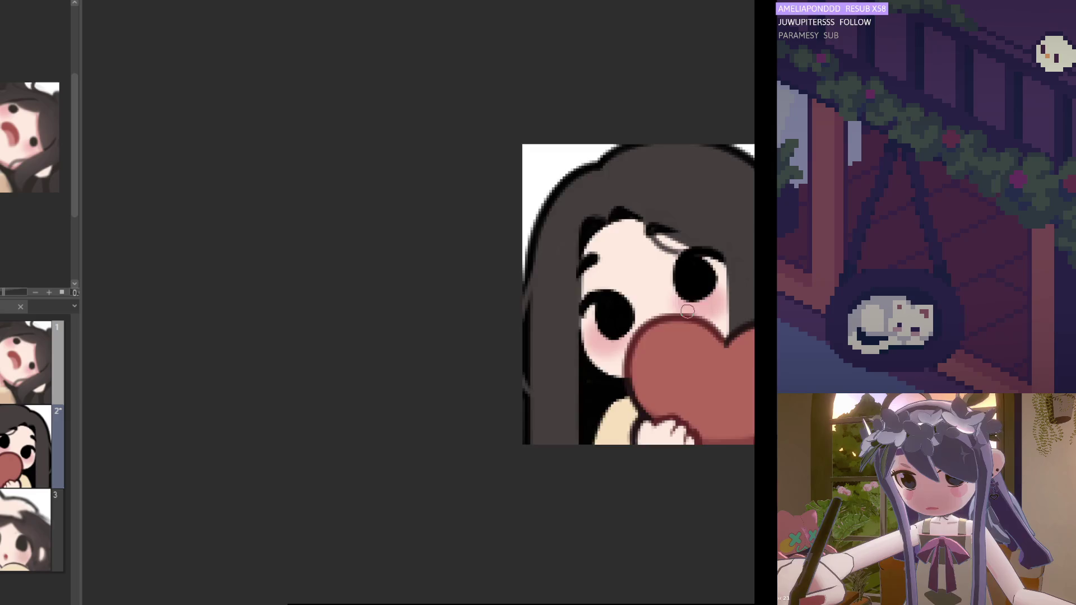
left_click_drag(687, 313, 366, 313)
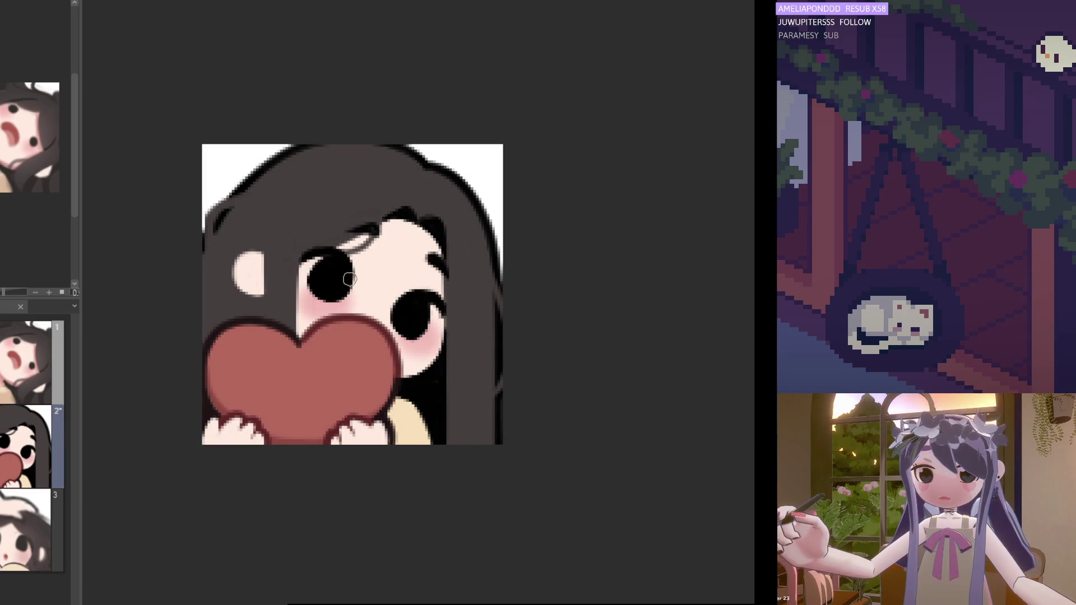
Step: Pick a brush from the quick palette and darken the lower eye beside the heart
left_click_drag(348, 279, 655, 279)
scroll(670, 305, "down", 2)
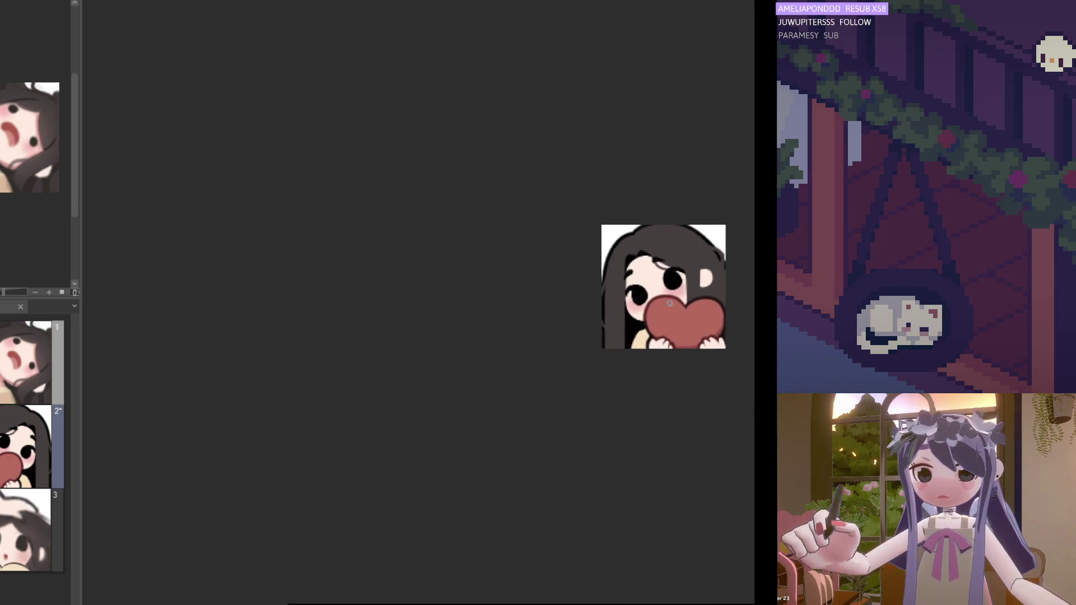
scroll(669, 304, "up", 3)
scroll(670, 304, "up", 1)
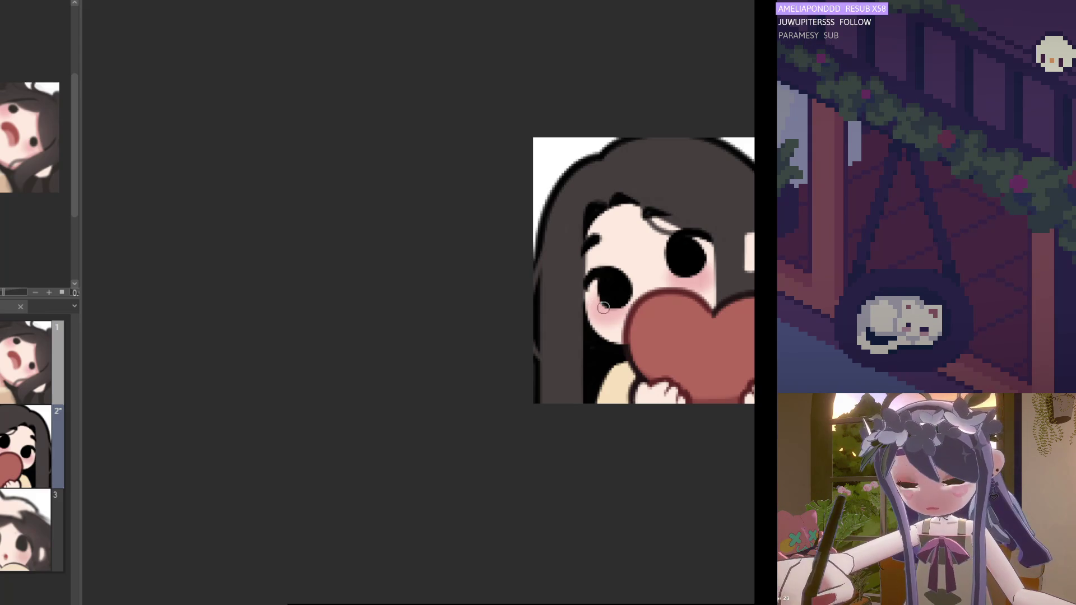
right_click(612, 307)
left_click(611, 307)
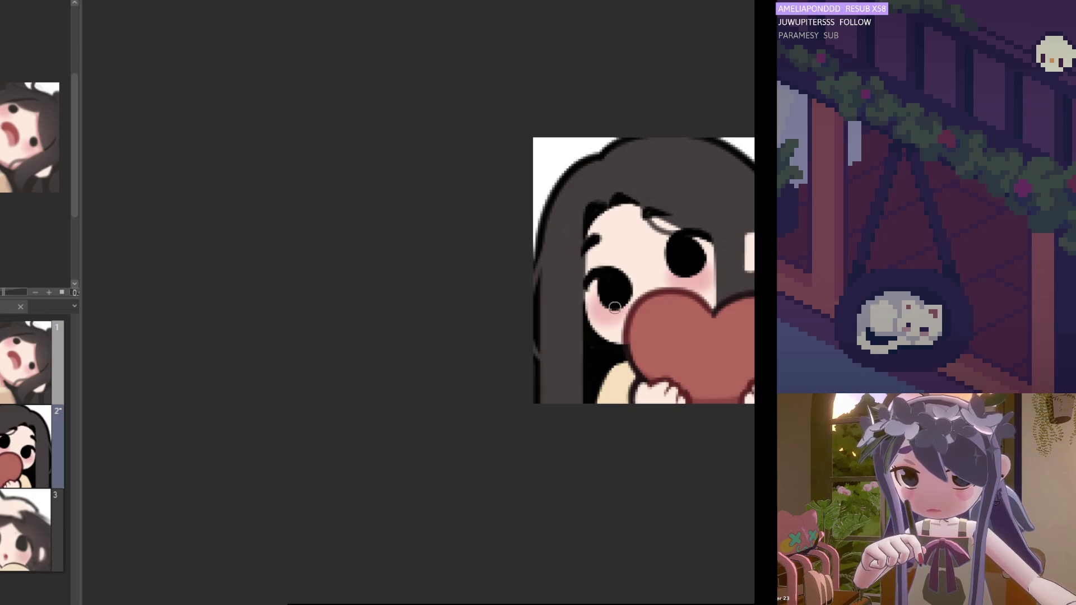
mouse_move(613, 307)
left_mouse_down()
mouse_move(626, 294)
mouse_move(613, 305)
left_mouse_up()
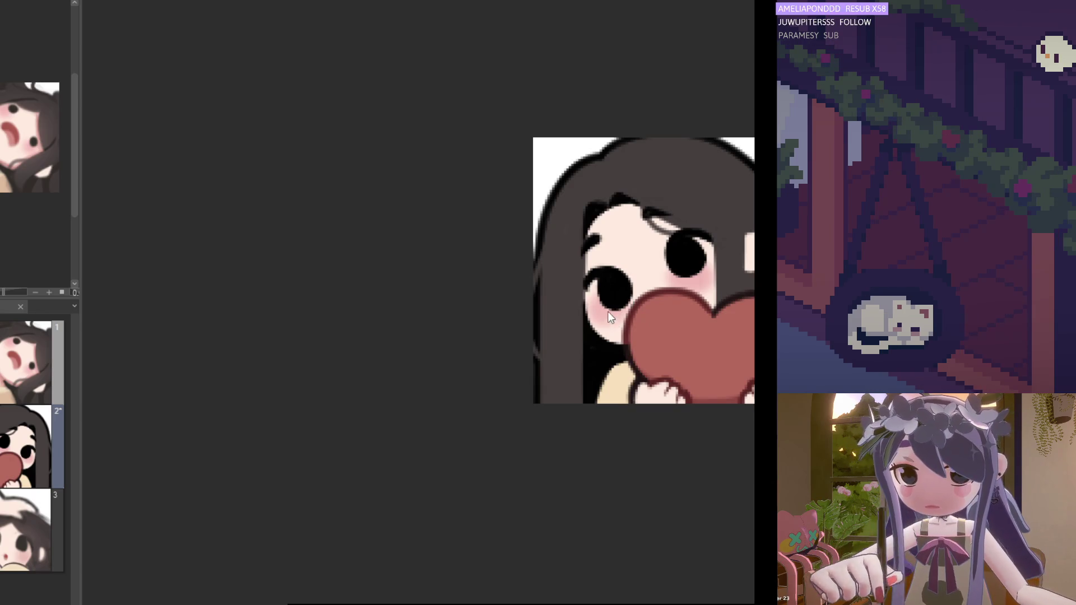
Step: Mirror the canvas back and forth to check the darkened eye
key("m")
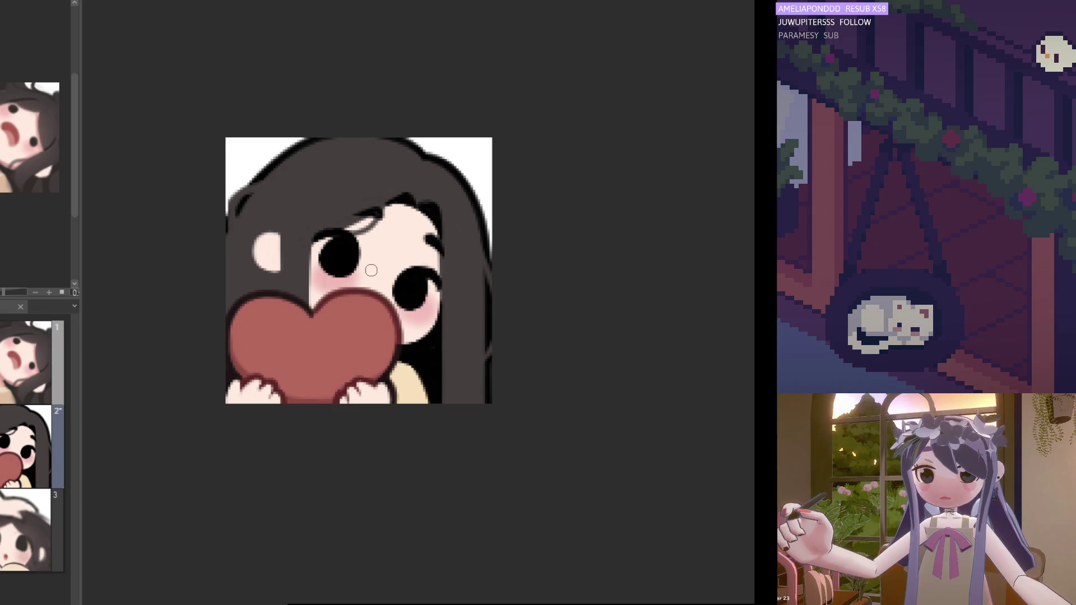
left_click_drag(361, 269, 589, 268)
scroll(451, 310, "down", 3)
scroll(505, 312, "up", 4)
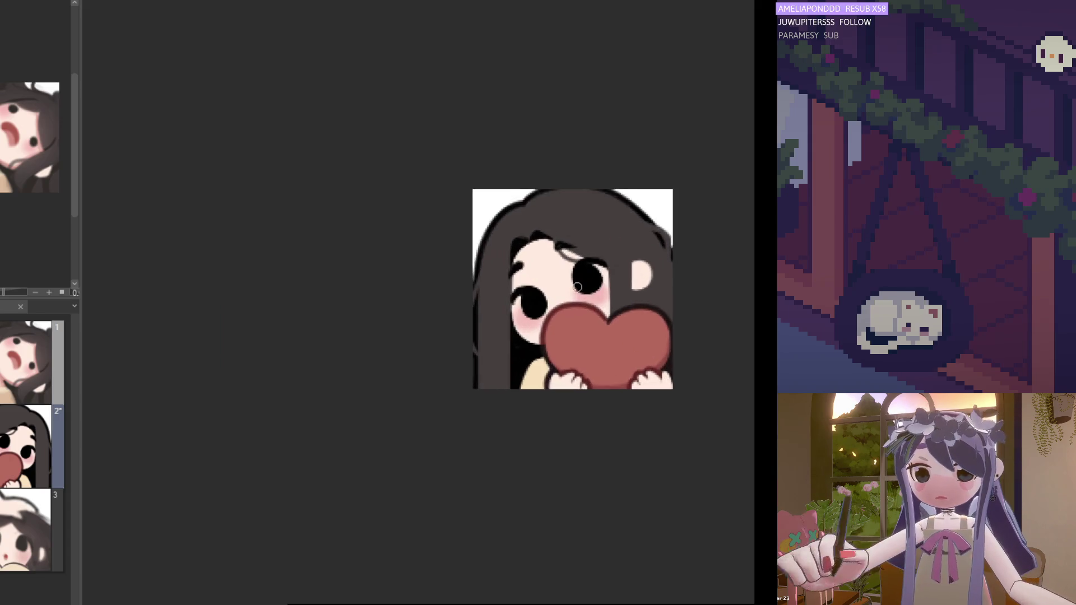
scroll(565, 322, "down", 1)
scroll(565, 322, "down", 2)
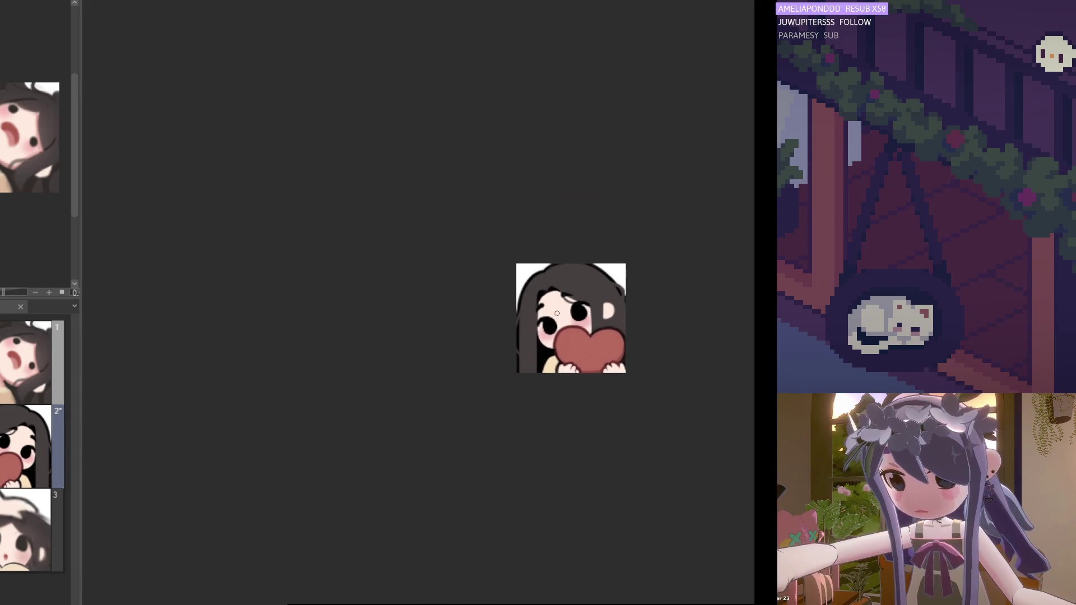
scroll(562, 324, "up", 5)
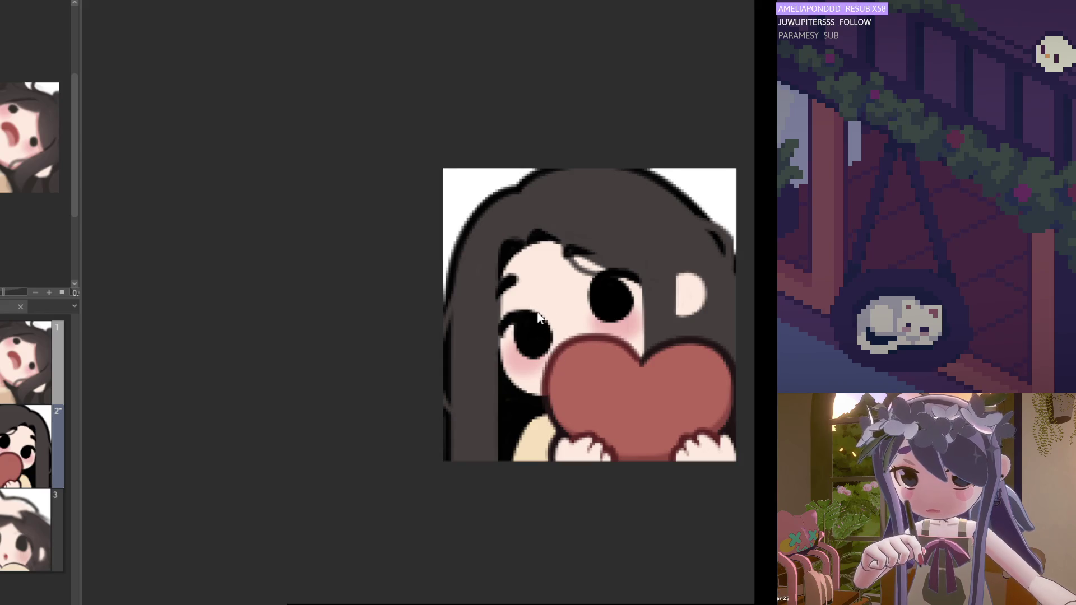
key("h")
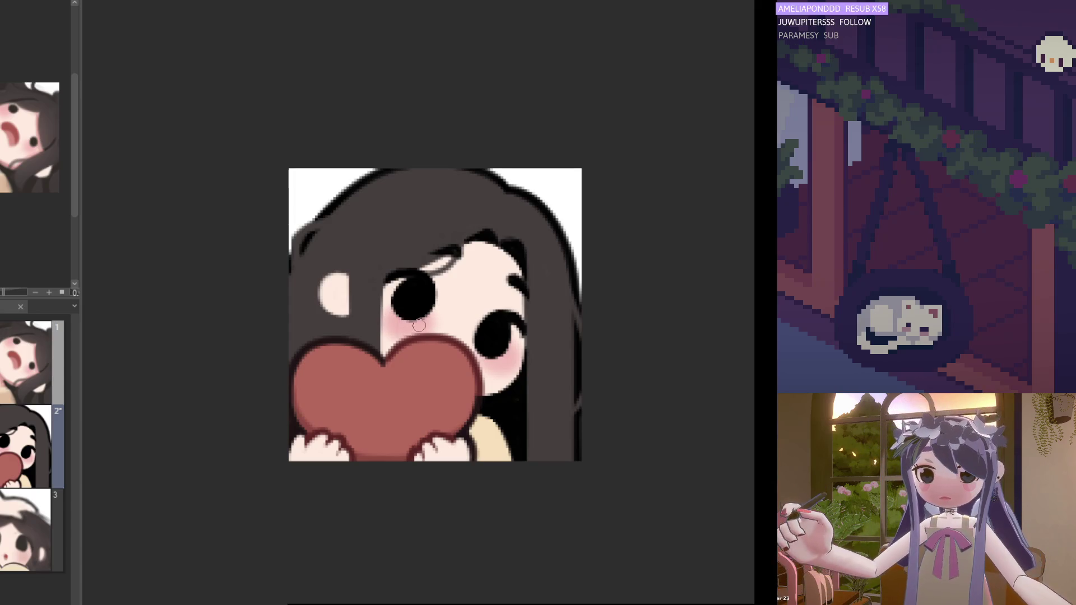
key("m")
scroll(589, 379, "down", 2)
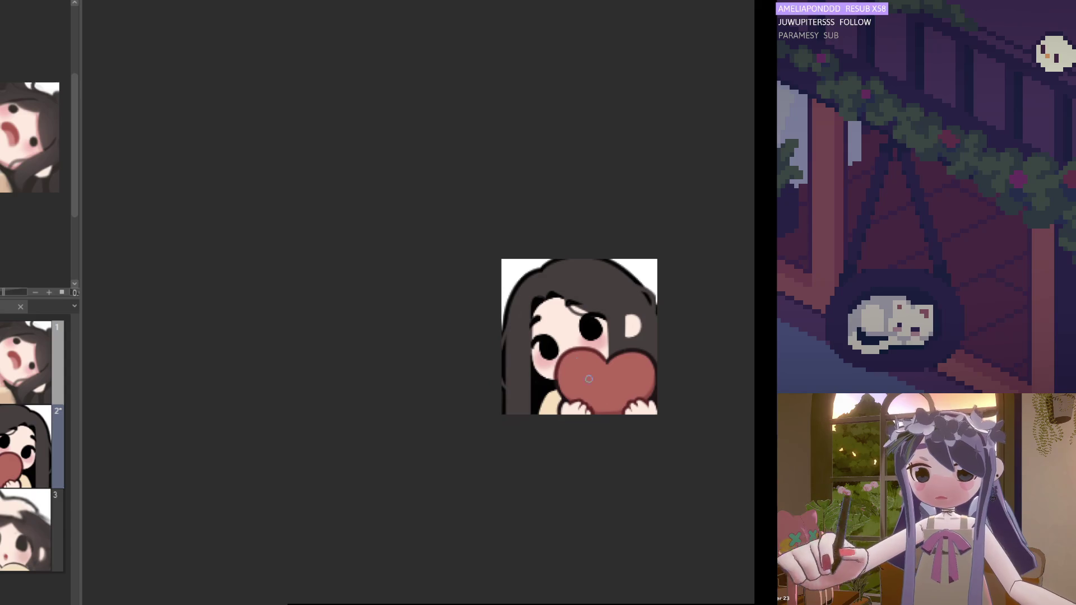
scroll(589, 379, "up", 1)
scroll(589, 379, "down", 1)
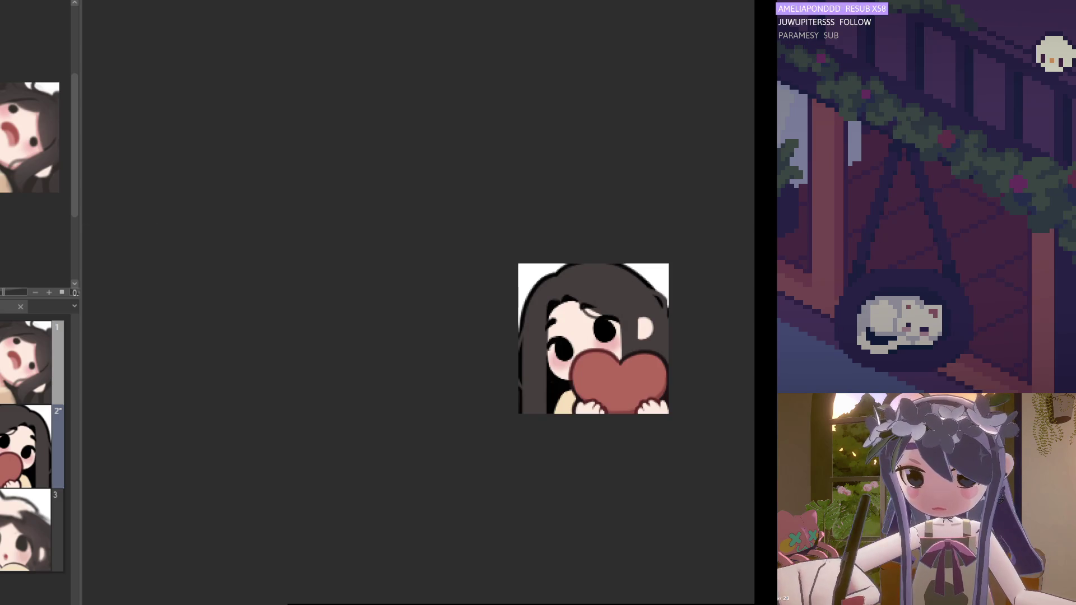
left_click(25, 362)
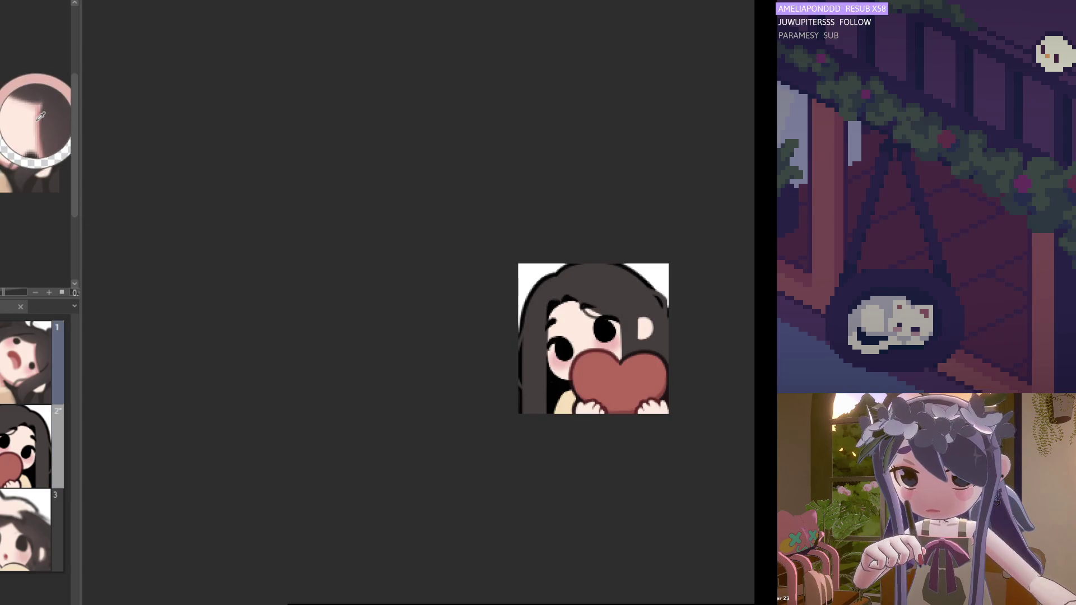
left_click(26, 445)
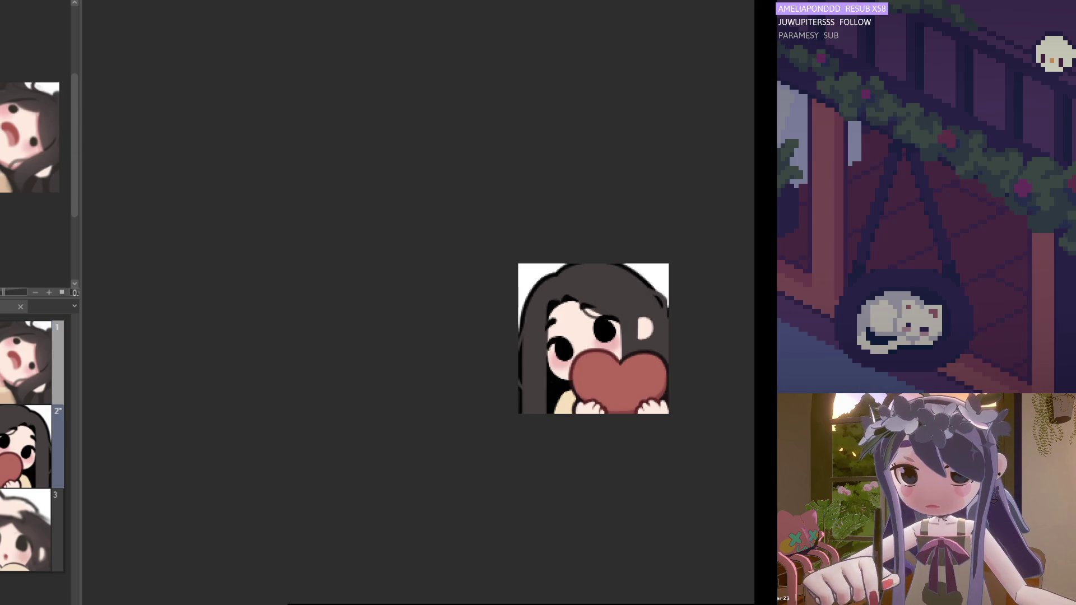
scroll(608, 362, "up", 1)
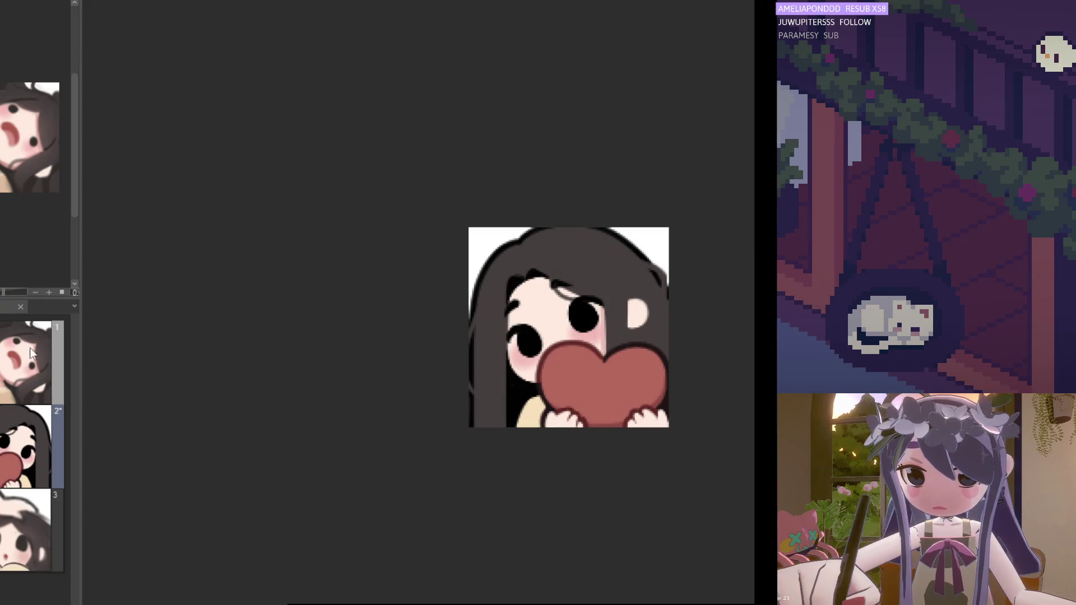
left_click(30, 362)
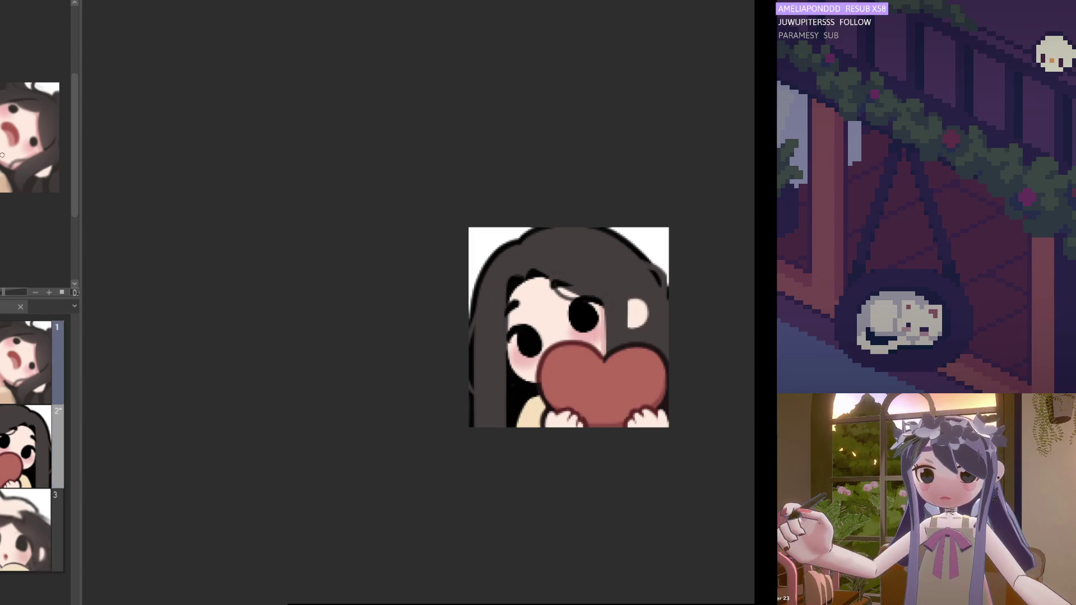
key("h")
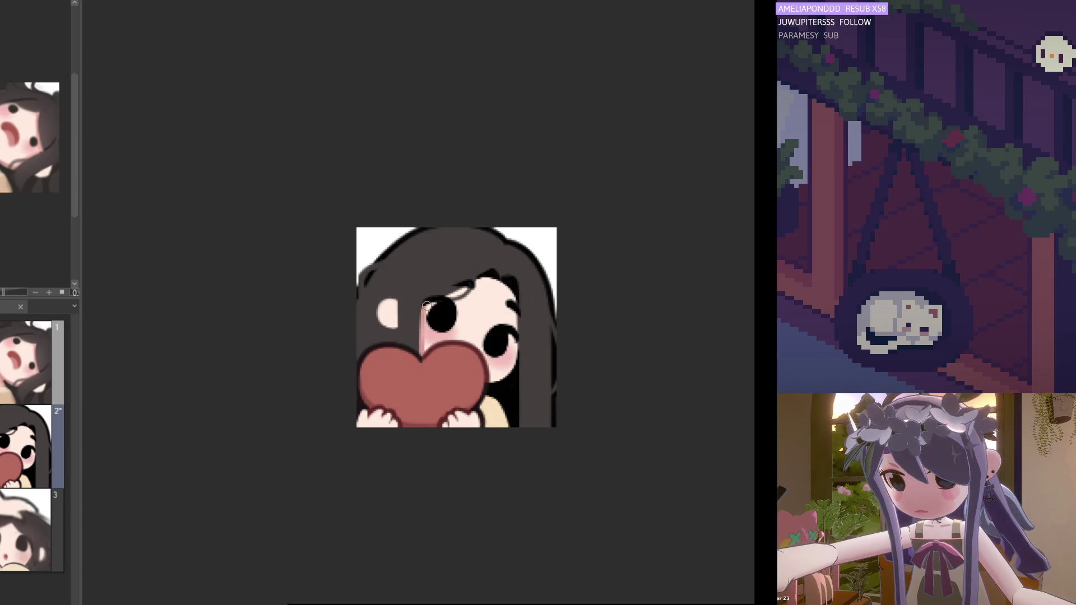
Step: Paint soft pink shading inside the girl's ear, undo the stroke and check it mirrored
key("h")
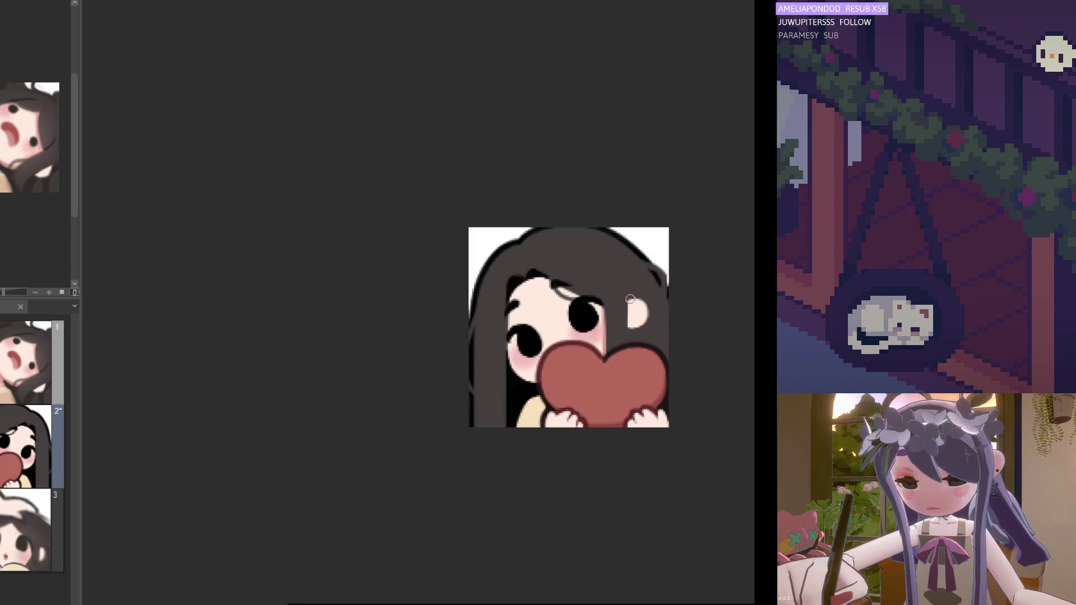
left_click_drag(630, 304, 632, 314)
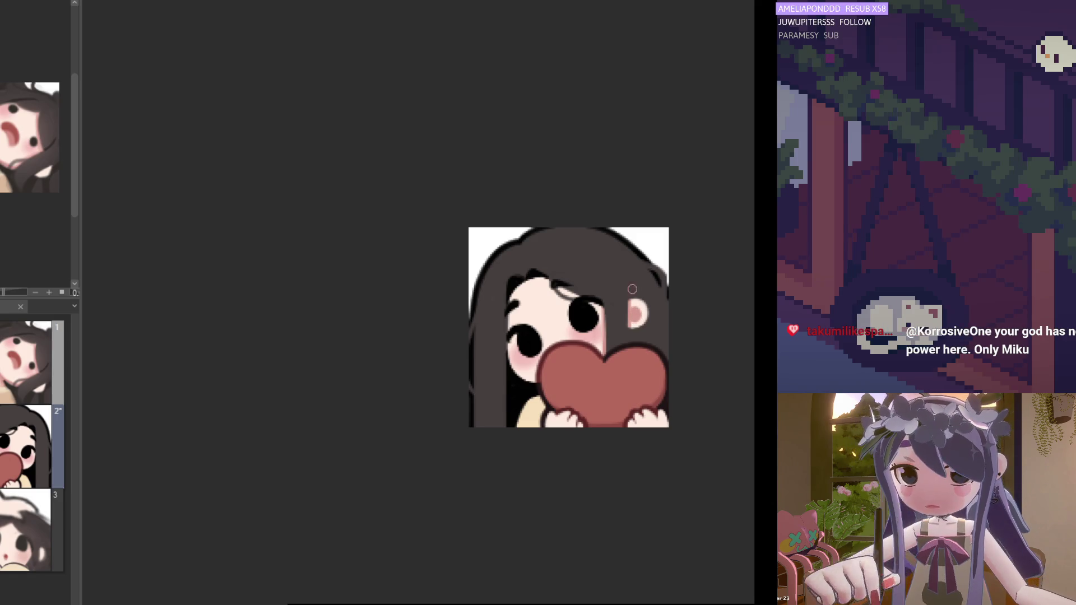
key("ctrl+z")
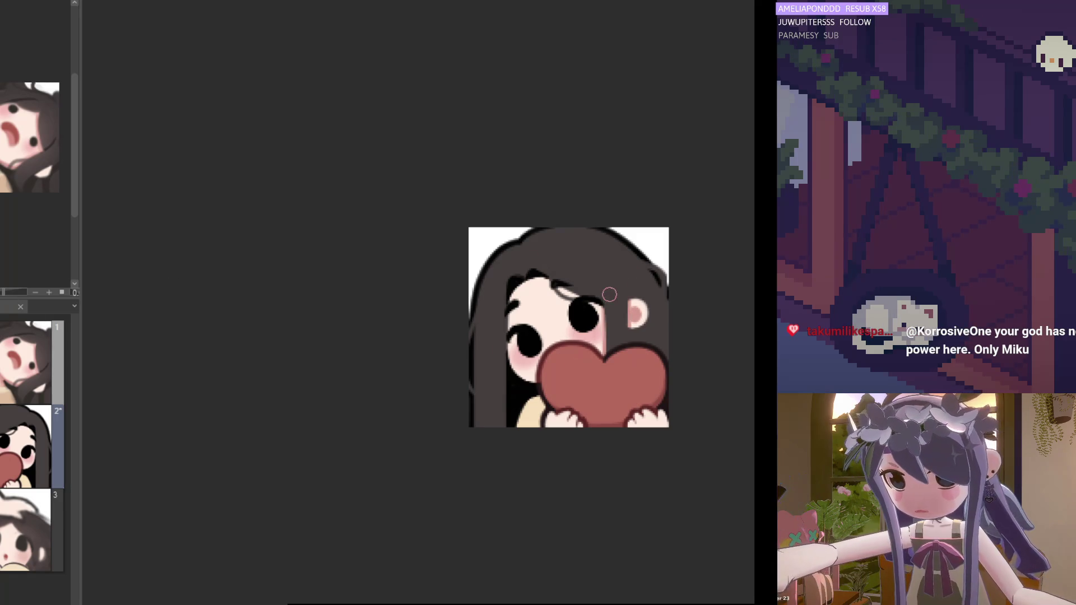
key("h")
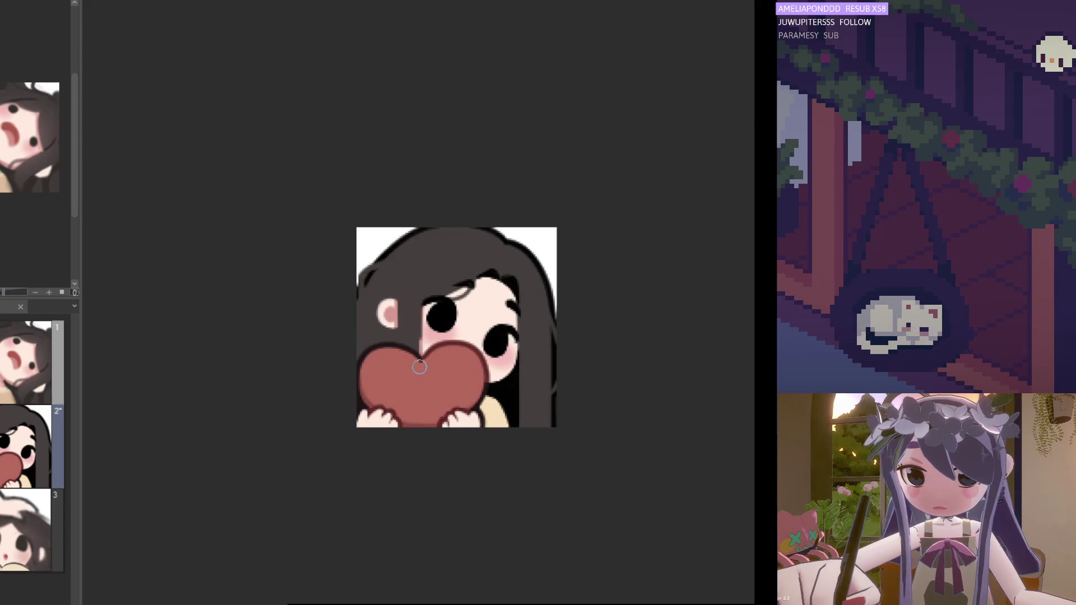
key("h")
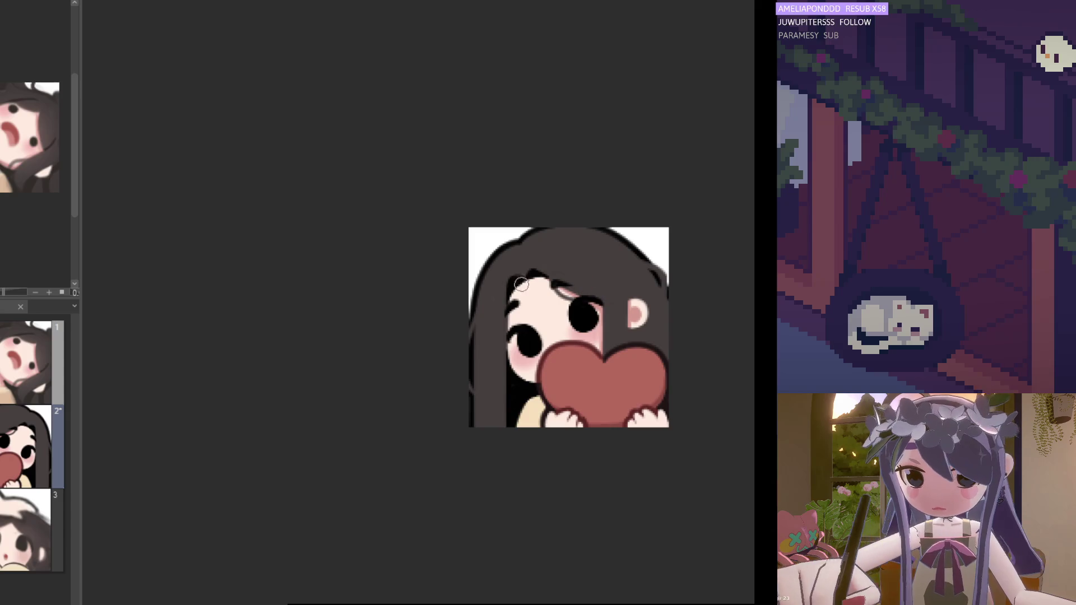
Step: Cover the small light patch in the girl's hair with a dark stroke
left_click_drag(520, 286, 514, 294)
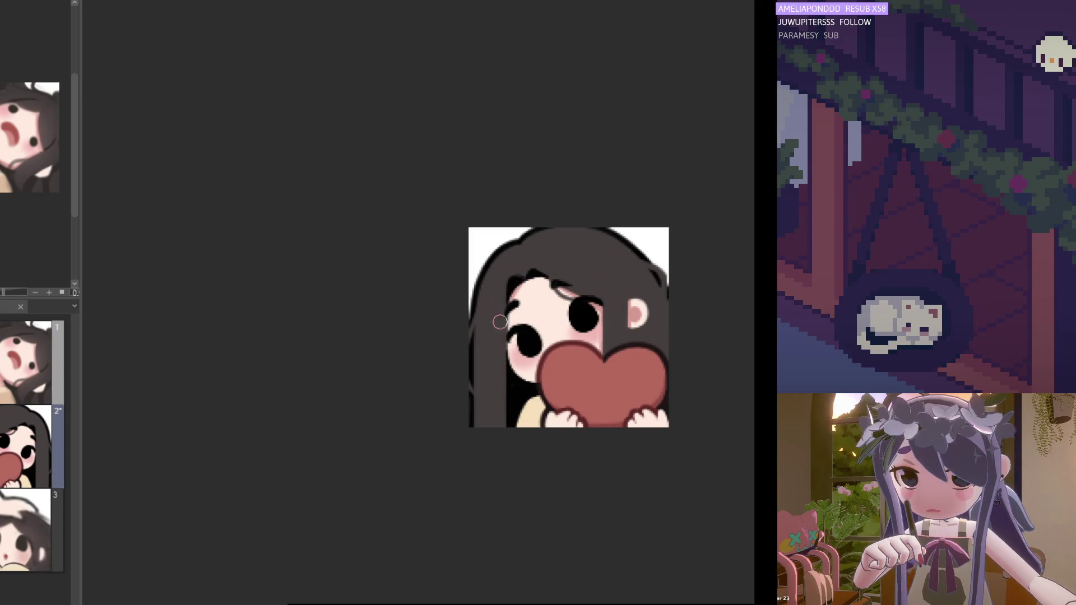